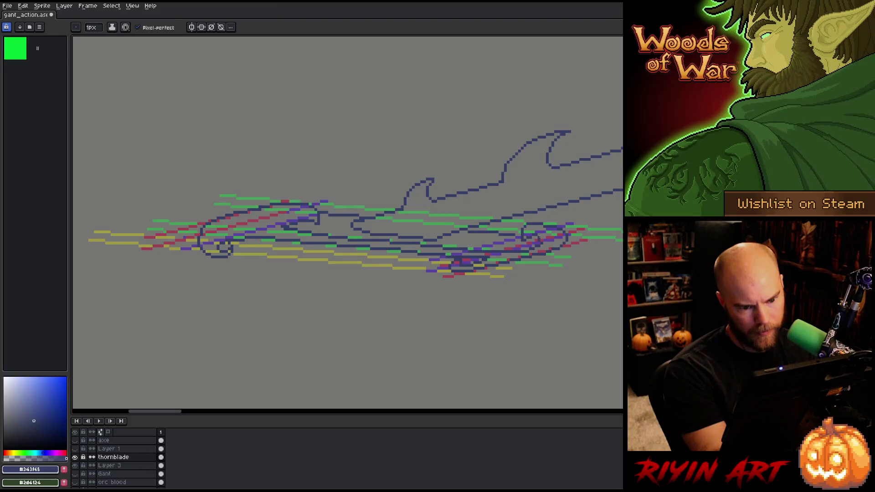
# Alternate between the Pencil and Eraser while touching up the thornblade outline.
pyautogui.press('b')
pyautogui.press('e')
pyautogui.press('b')
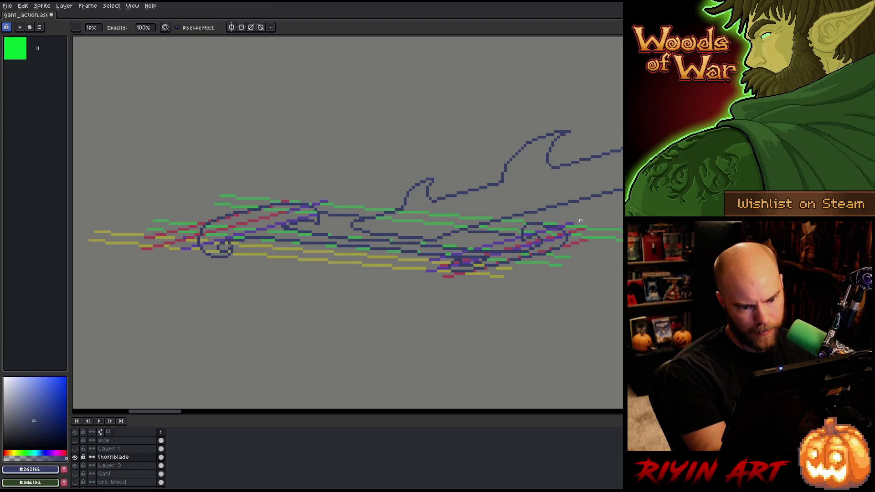
pyautogui.press('e')
pyautogui.press('b')
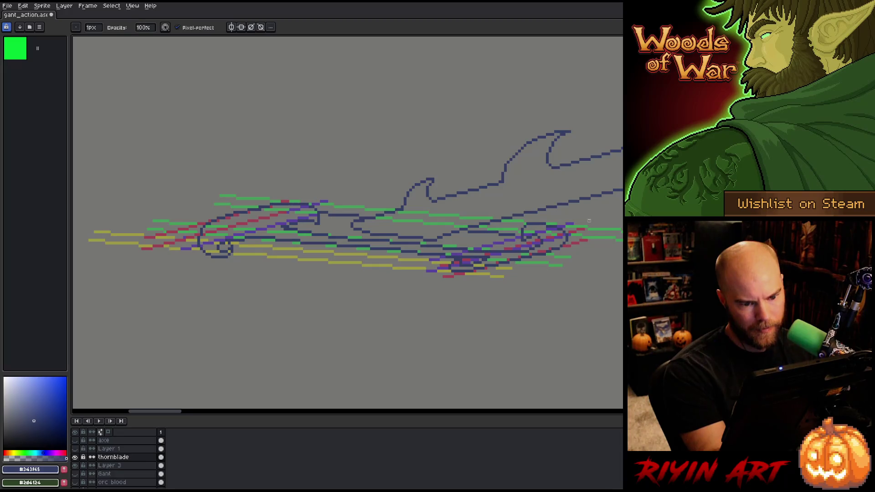
pyautogui.press('e')
pyautogui.press('b')
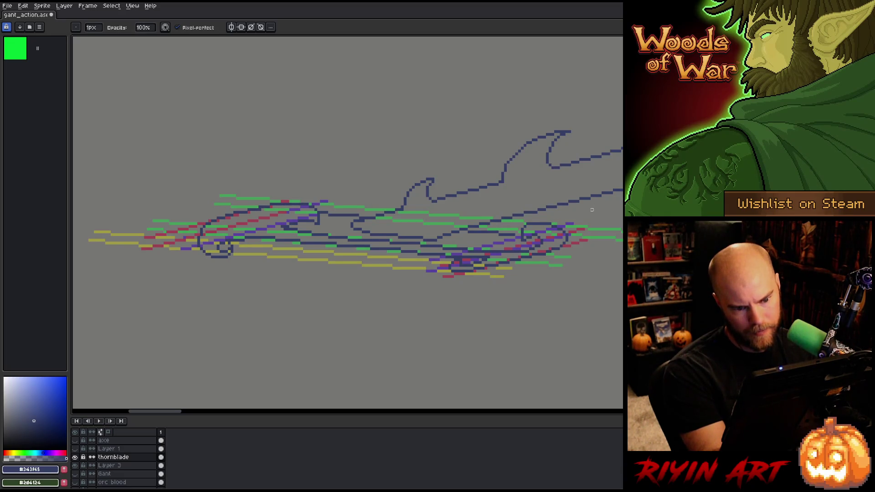
pyautogui.press('e')
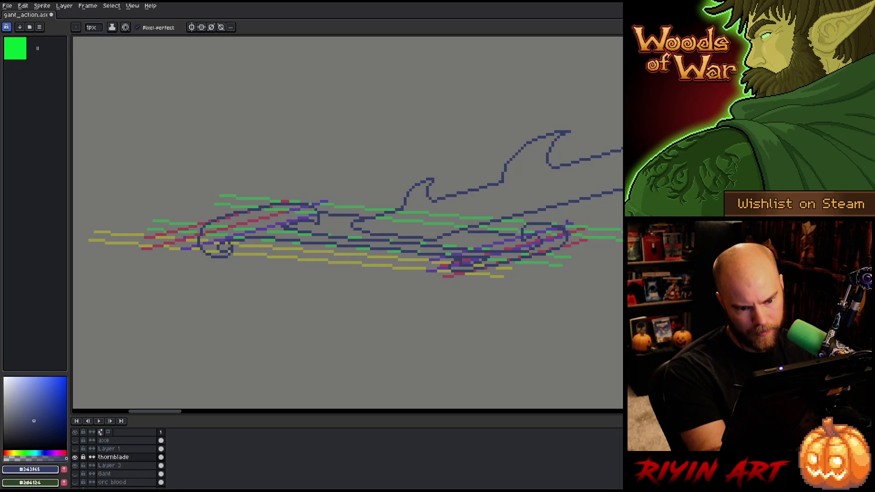
pyautogui.press('b')
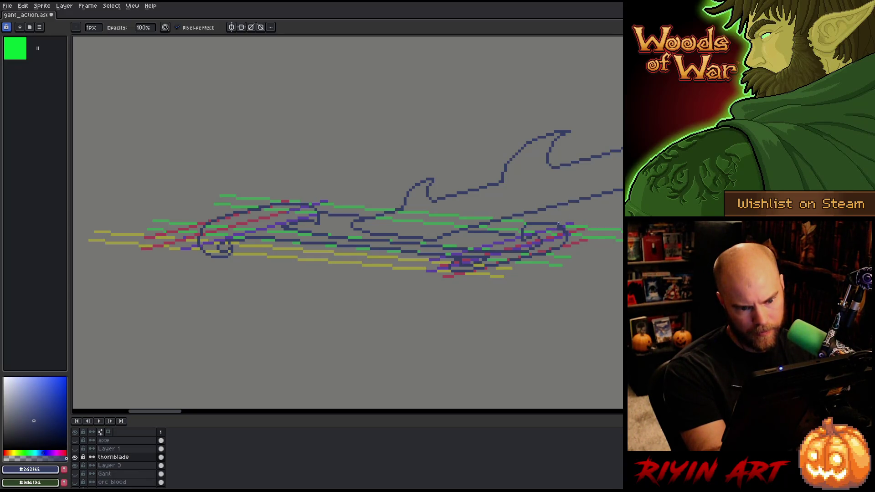
pyautogui.press('e')
pyautogui.press('b')
pyautogui.press('e')
pyautogui.press('b')
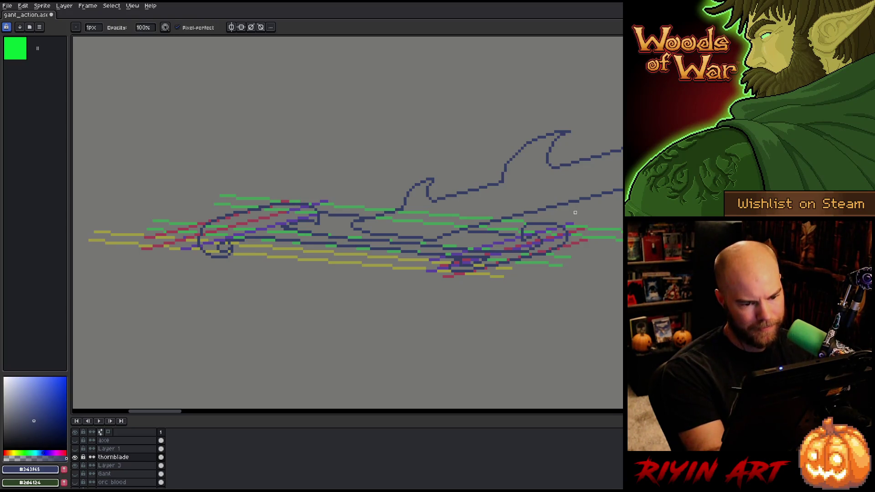
pyautogui.press('e')
pyautogui.press('b')
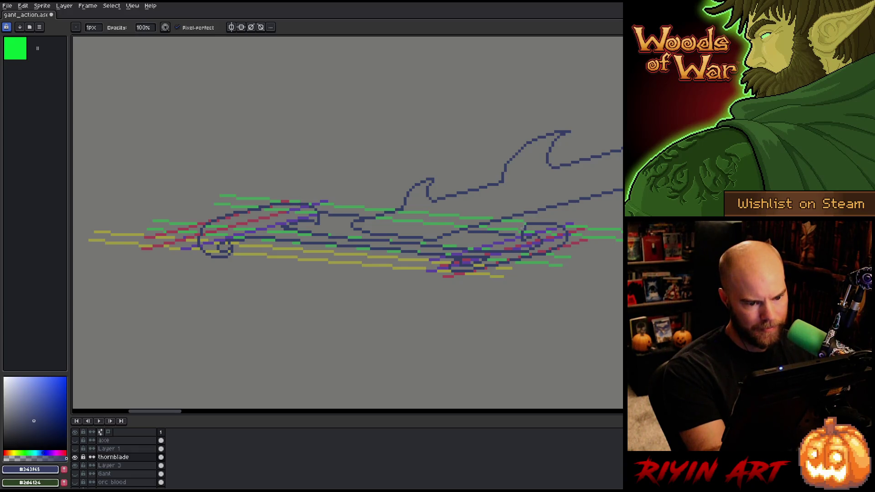
pyautogui.press('e')
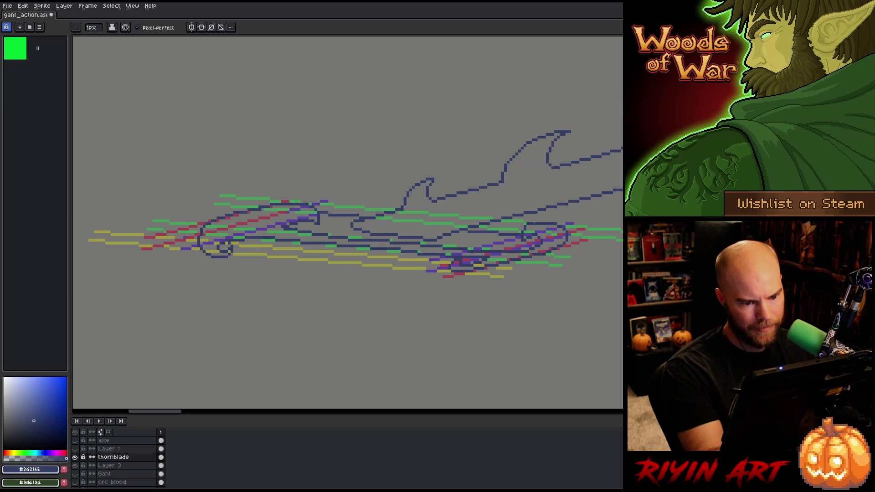
pyautogui.press('b')
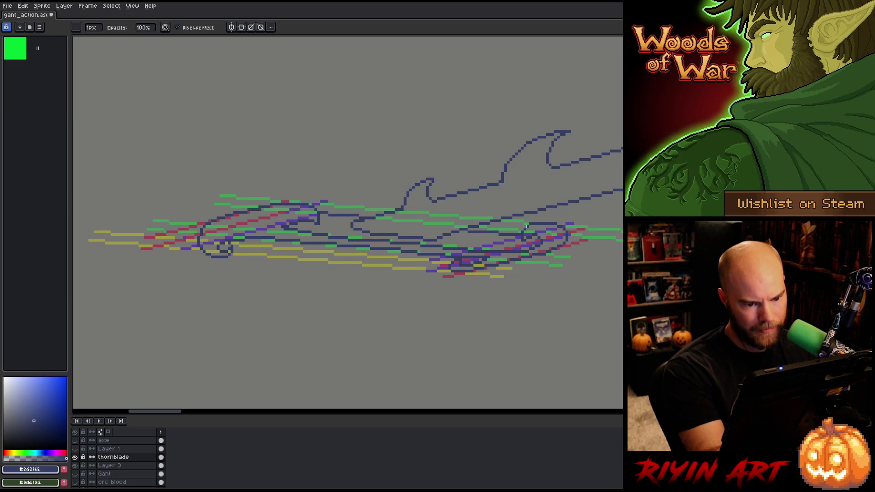
pyautogui.press('e')
pyautogui.press('b')
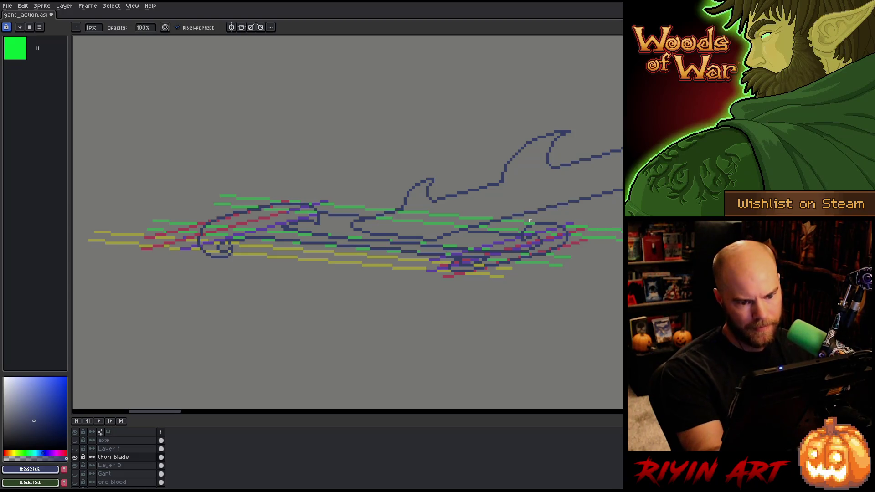
pyautogui.press('e')
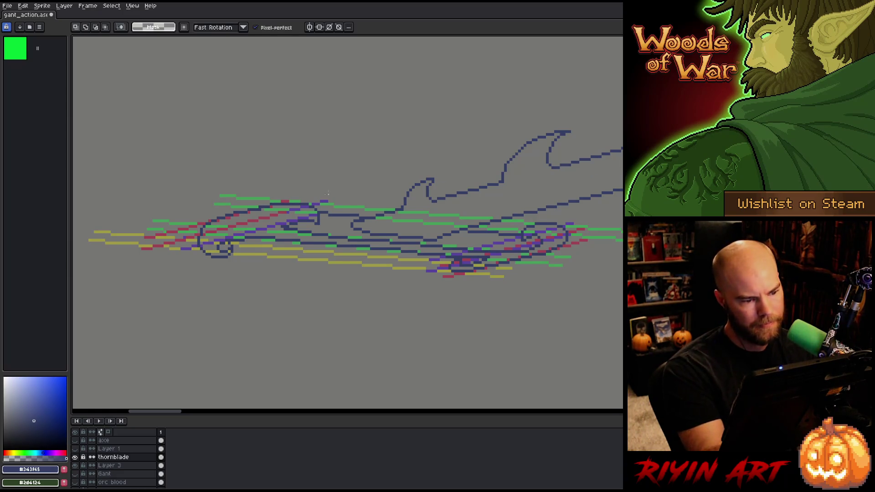
# Lasso the blade's upper-left section and shift it a few pixels right, twice.
pyautogui.press('q')
pyautogui.moveTo(285, 192)
pyautogui.mouseDown()
pyautogui.moveTo(268, 214)
pyautogui.moveTo(192, 242)
pyautogui.mouseUp()
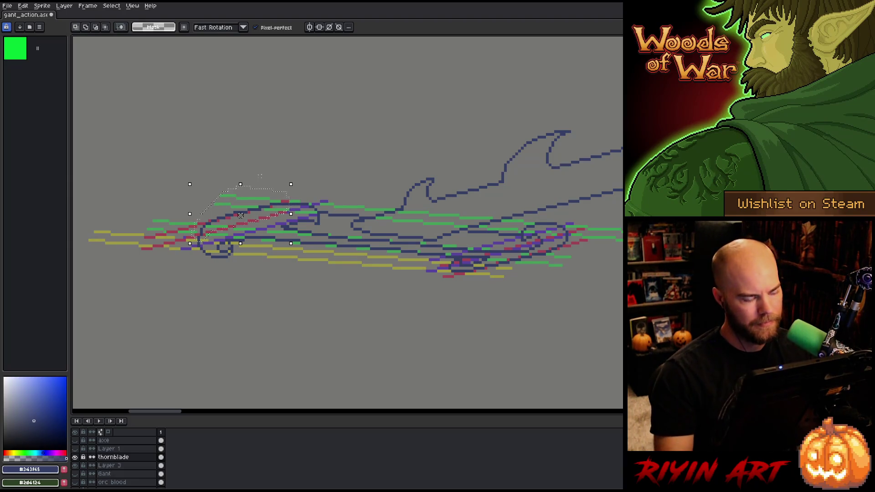
pyautogui.moveTo(240, 215); pyautogui.dragTo(243, 215)
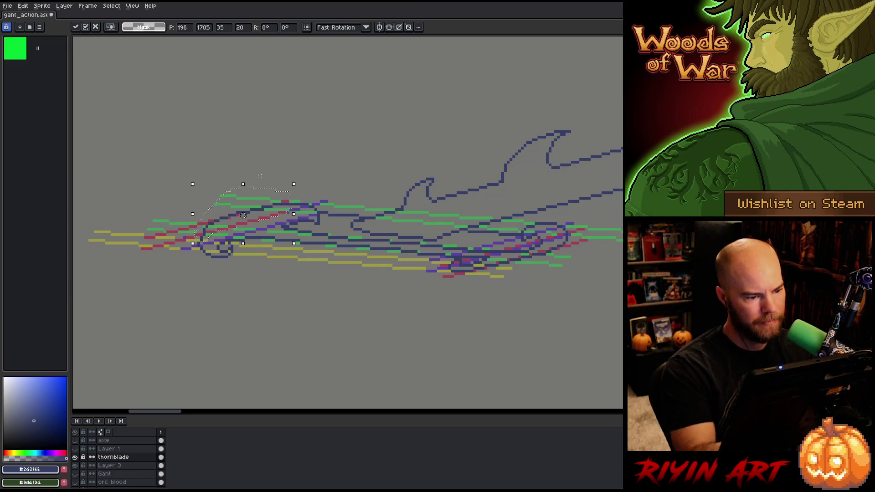
pyautogui.click(285, 196)
pyautogui.moveTo(285, 196)
pyautogui.mouseDown()
pyautogui.moveTo(216, 228)
pyautogui.moveTo(235, 191)
pyautogui.moveTo(303, 160)
pyautogui.mouseUp()
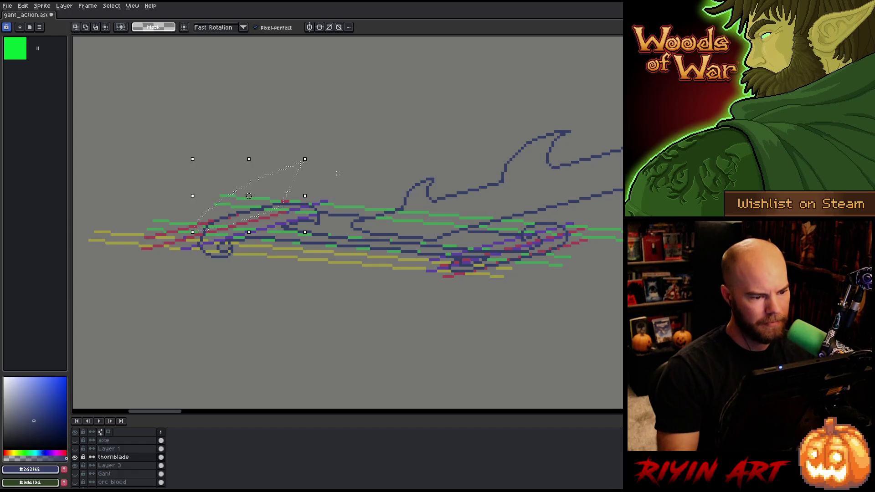
pyautogui.moveTo(249, 195); pyautogui.dragTo(251, 196)
pyautogui.hotkey('ctrl', 'd')
pyautogui.press('b')
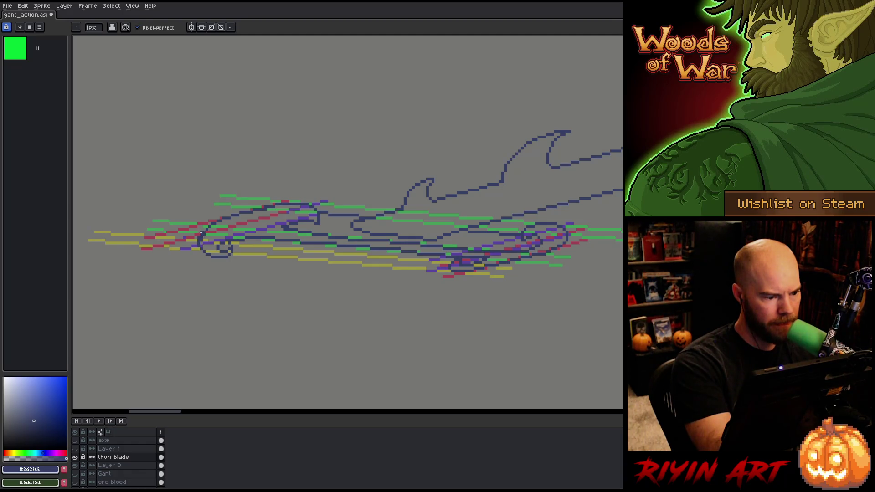
# Switch between the Eraser and Pencil, then save the sprite.
pyautogui.press('e')
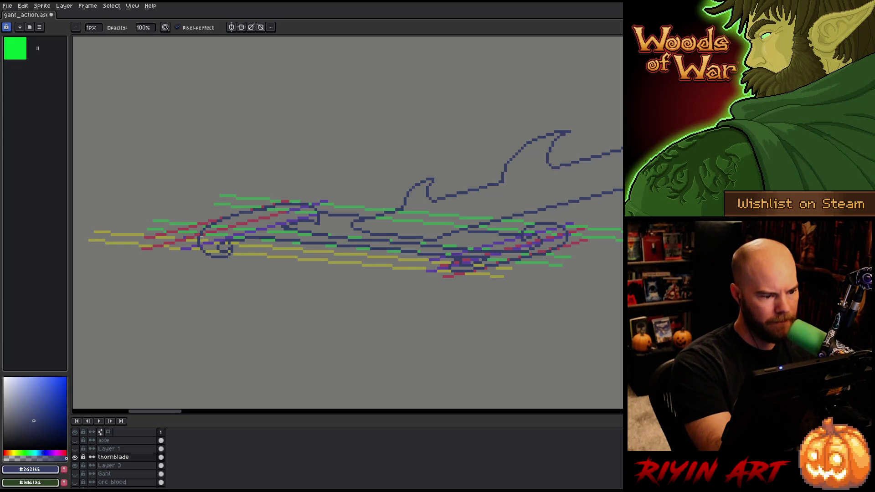
pyautogui.press('b')
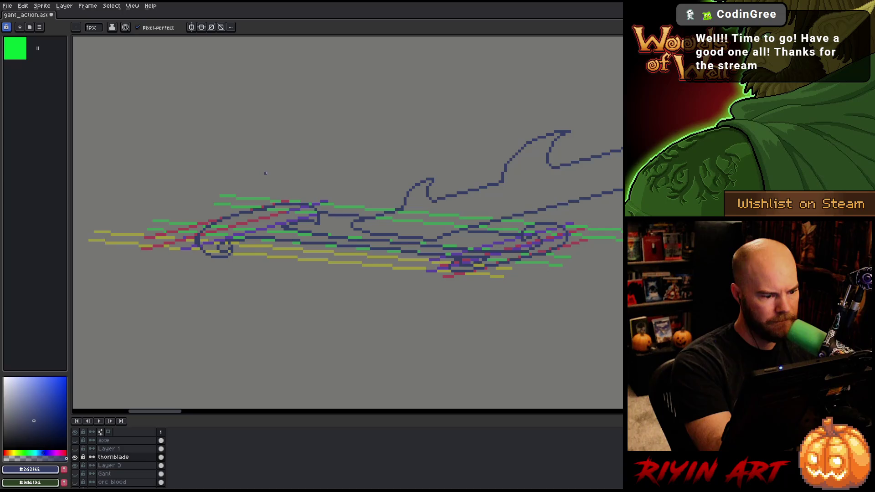
pyautogui.press('e')
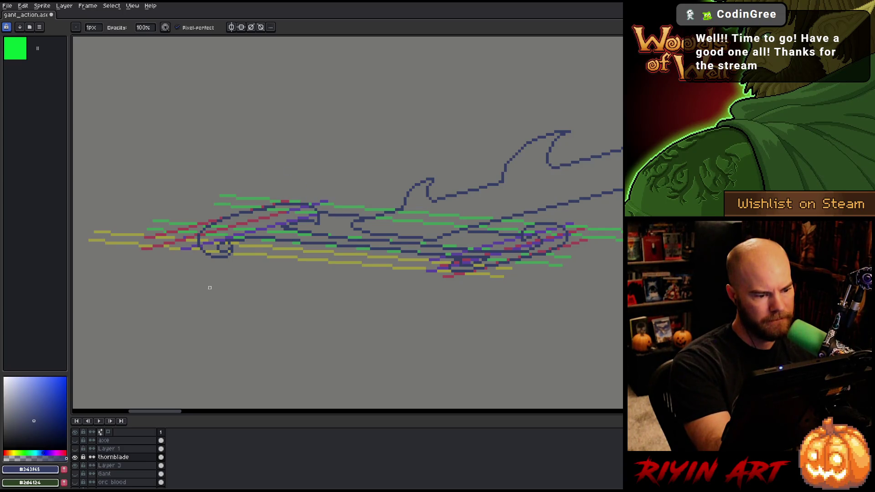
pyautogui.press('v')
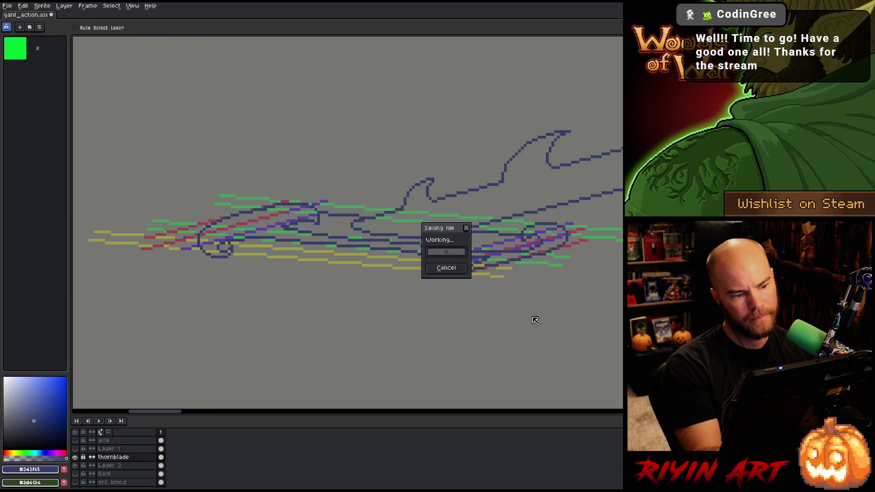
pyautogui.press('b')
pyautogui.press('b')
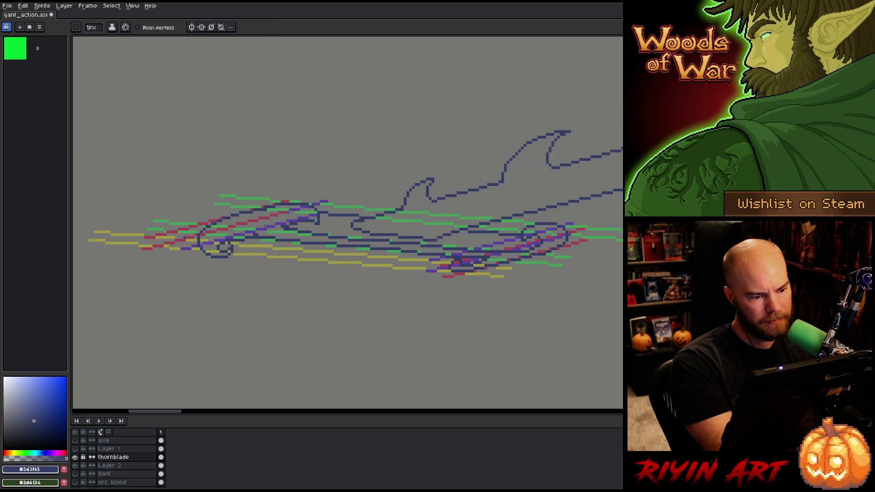
# Erase the stray dark pixels beside the blade's circular end and save again.
pyautogui.press('e')
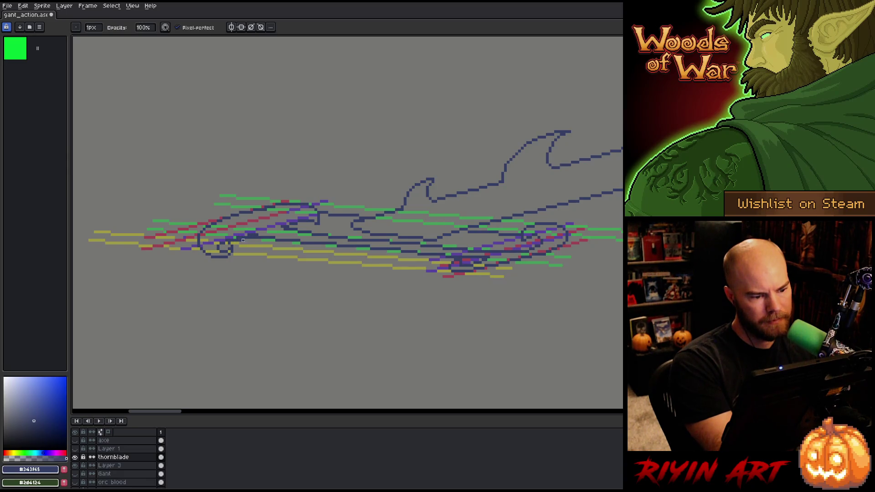
pyautogui.moveTo(255, 237); pyautogui.dragTo(249, 238)
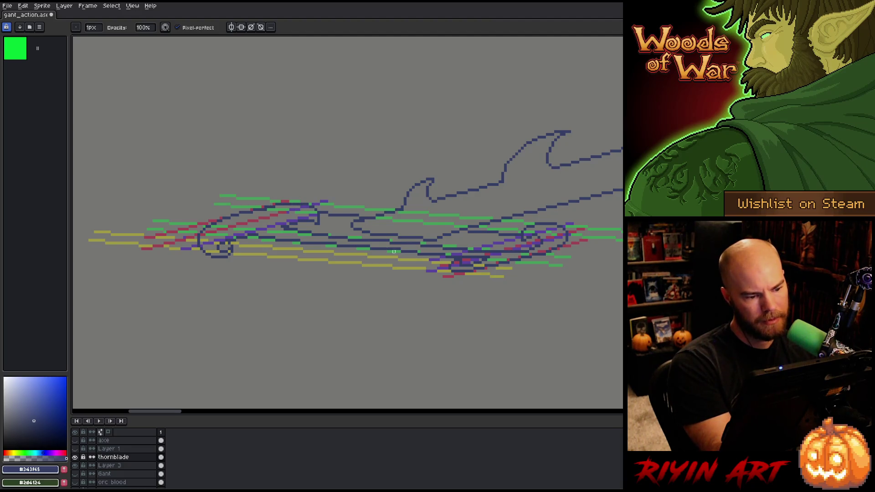
pyautogui.hotkey('ctrl', 's')
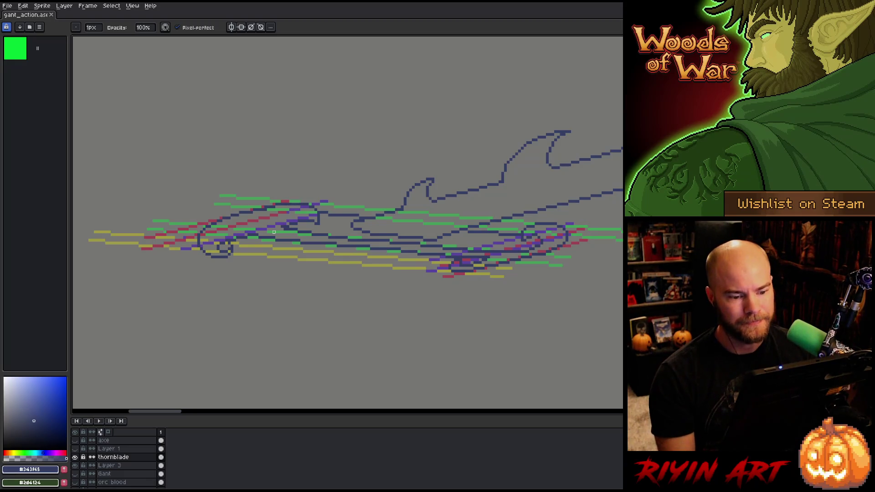
# Lasso a small piece near the blade's right end, commit it, and save.
pyautogui.press('q')
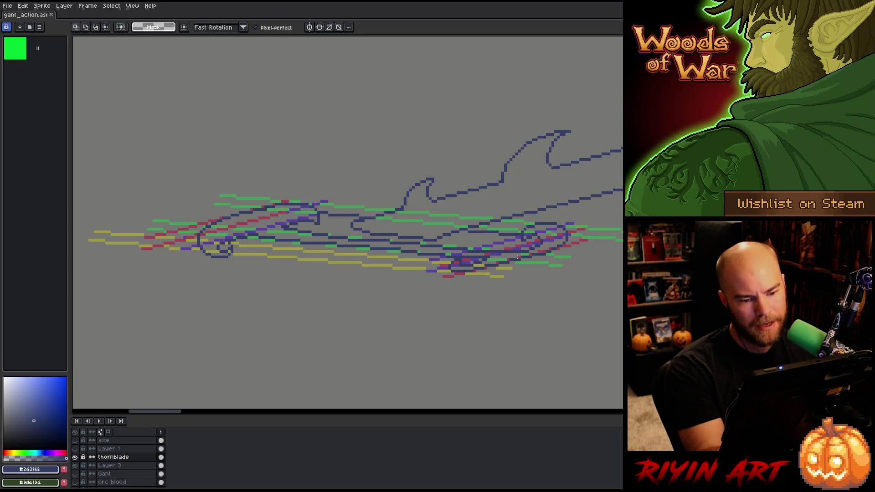
pyautogui.moveTo(516, 254)
pyautogui.mouseDown()
pyautogui.moveTo(547, 239)
pyautogui.moveTo(520, 255)
pyautogui.moveTo(528, 243)
pyautogui.mouseUp()
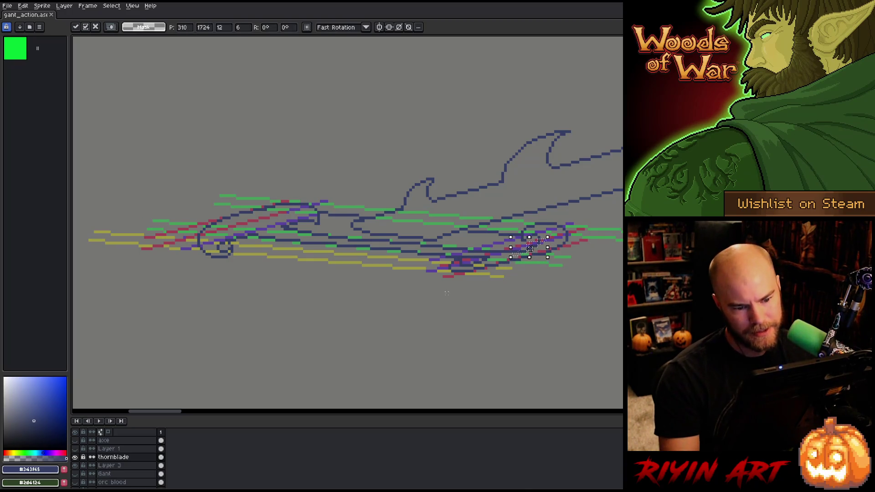
pyautogui.press('Return')
pyautogui.press('b')
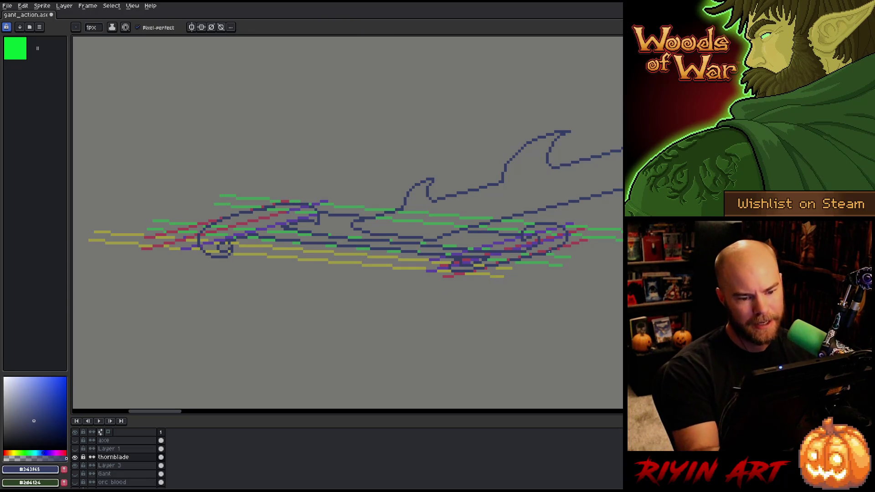
pyautogui.press('b')
pyautogui.hotkey('ctrl', 's')
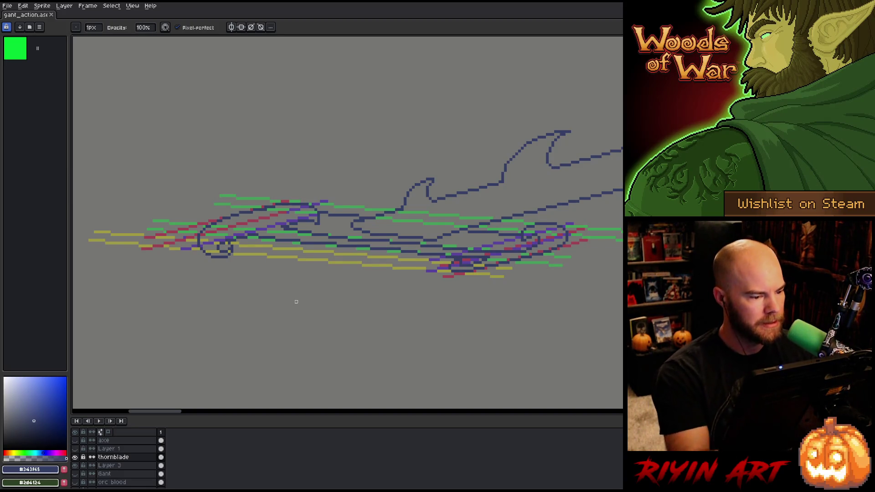
# Nudge the blade's circular end up and to the right, fix pixels, and save.
pyautogui.press('q')
pyautogui.moveTo(235, 240)
pyautogui.mouseDown()
pyautogui.moveTo(197, 235)
pyautogui.moveTo(264, 292)
pyautogui.mouseUp()
pyautogui.moveTo(227, 263); pyautogui.dragTo(229, 260)
pyautogui.hotkey('ctrl', 'd')
pyautogui.press('b')
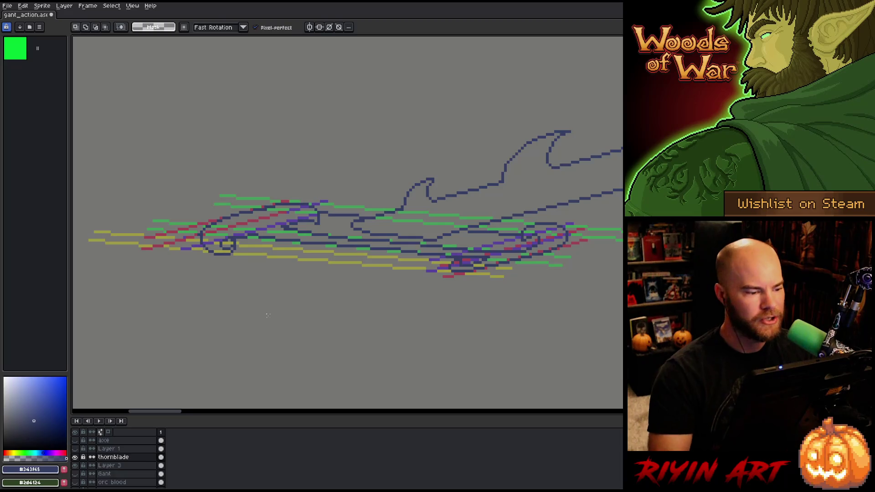
pyautogui.press('e')
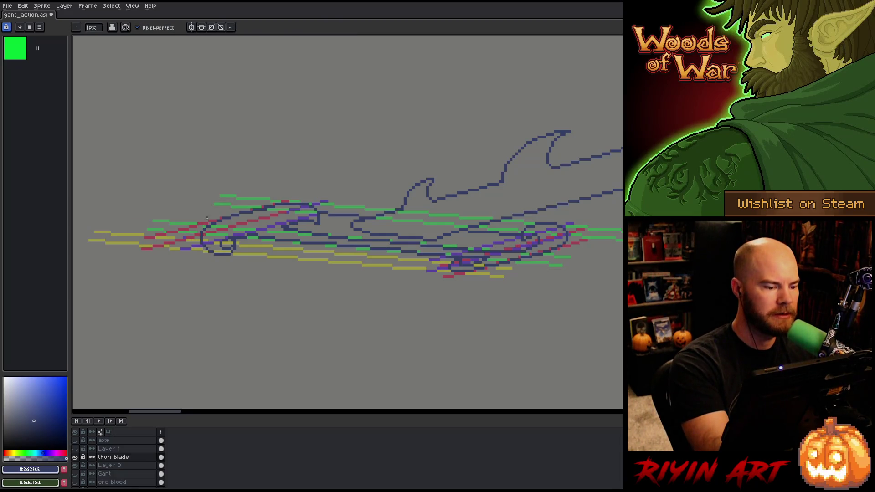
pyautogui.press('b')
pyautogui.press('e')
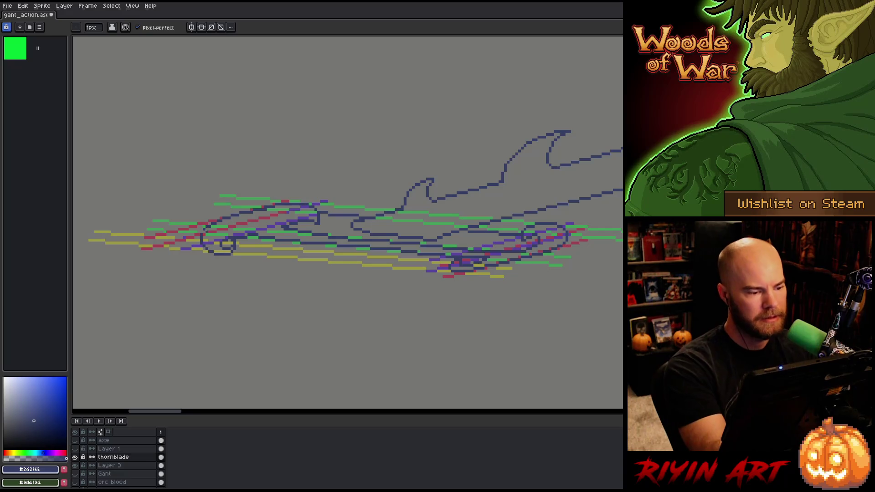
pyautogui.press('b')
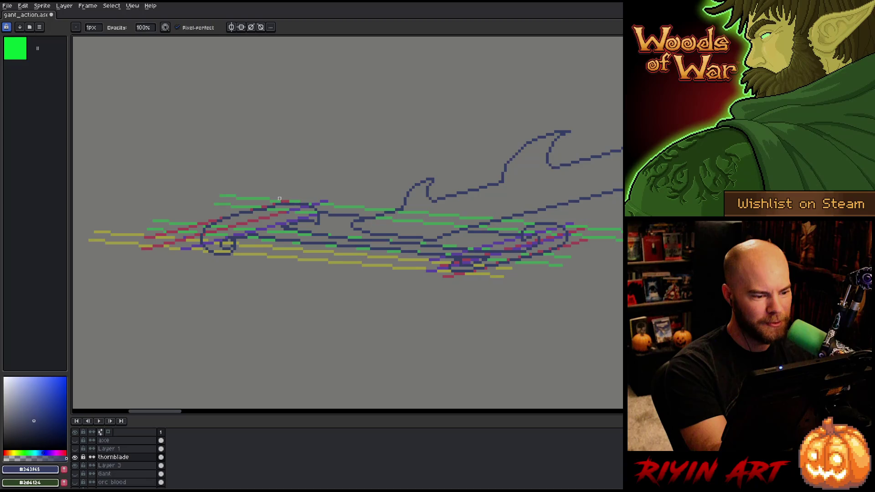
pyautogui.hotkey('ctrl', 's')
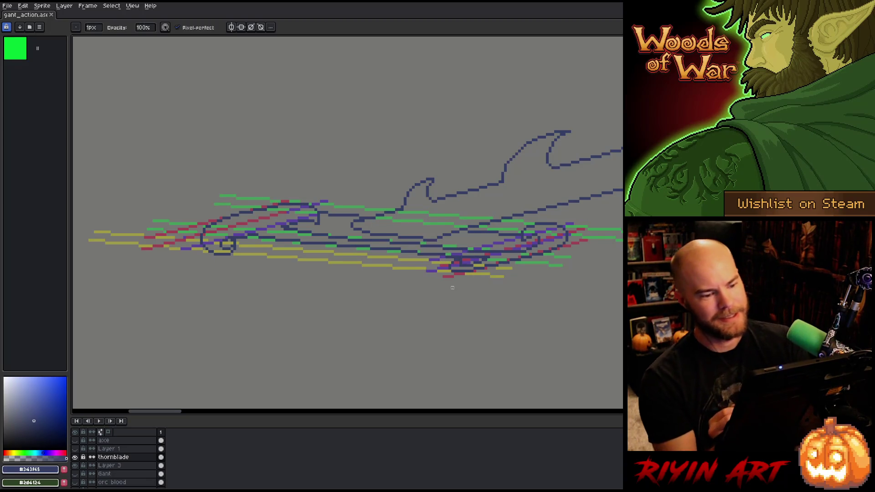
# Save, then touch up single pixels on the blade outline and hilt with the Pencil.
pyautogui.press('m')
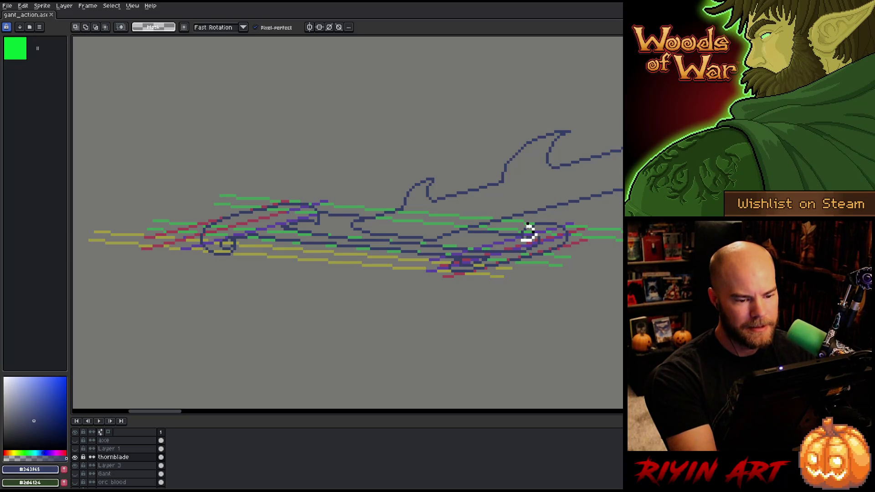
pyautogui.hotkey('ctrl', 'd')
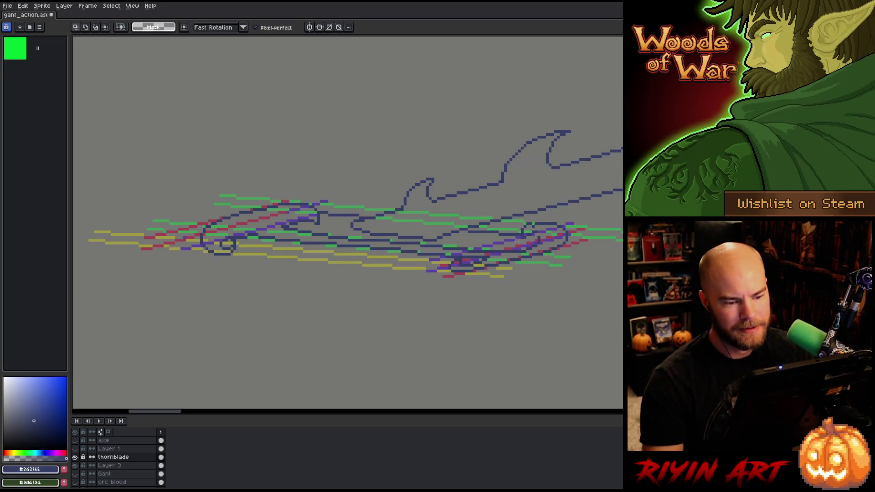
pyautogui.press('b')
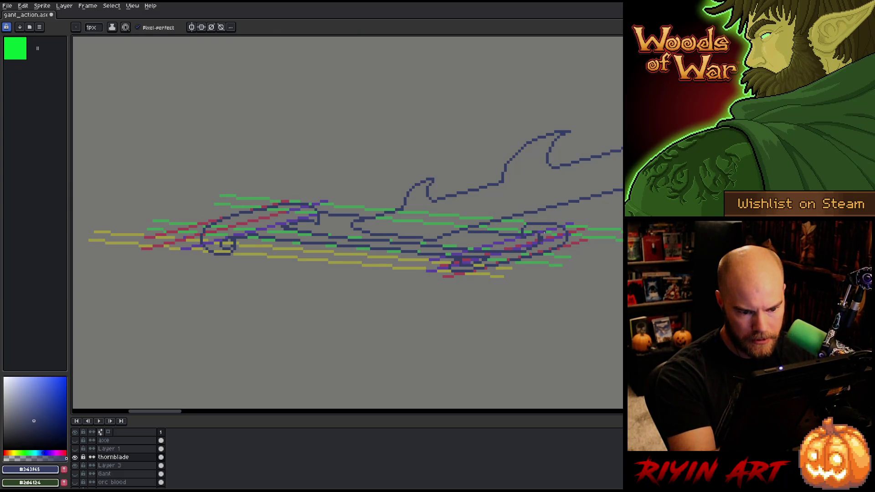
pyautogui.hotkey('ctrl', 's')
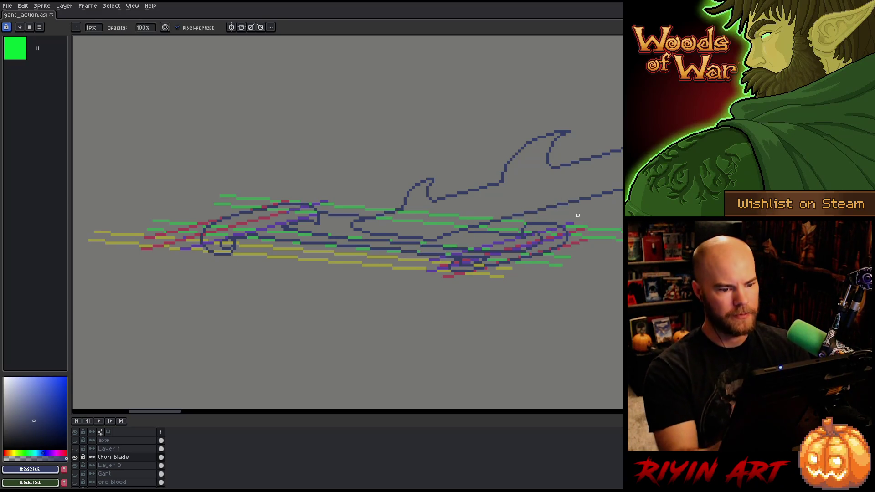
pyautogui.click(578, 215)
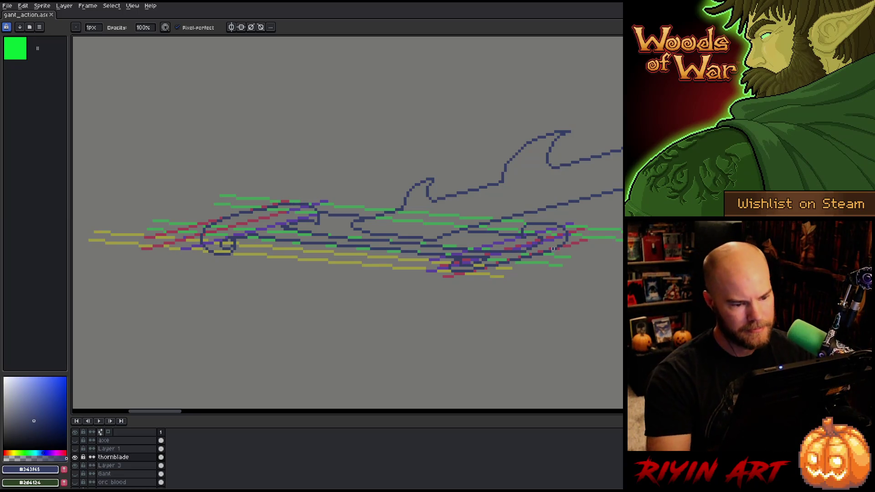
pyautogui.click(447, 263)
pyautogui.press('b')
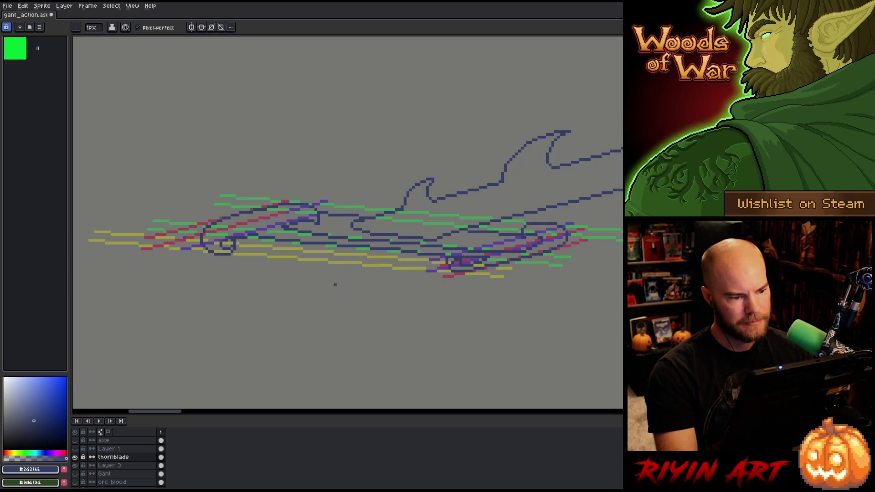
# Zoom out and hide, then re-show, Layer 3's coloured guide lines to check the outline.
pyautogui.scroll(-2, 276, 252)
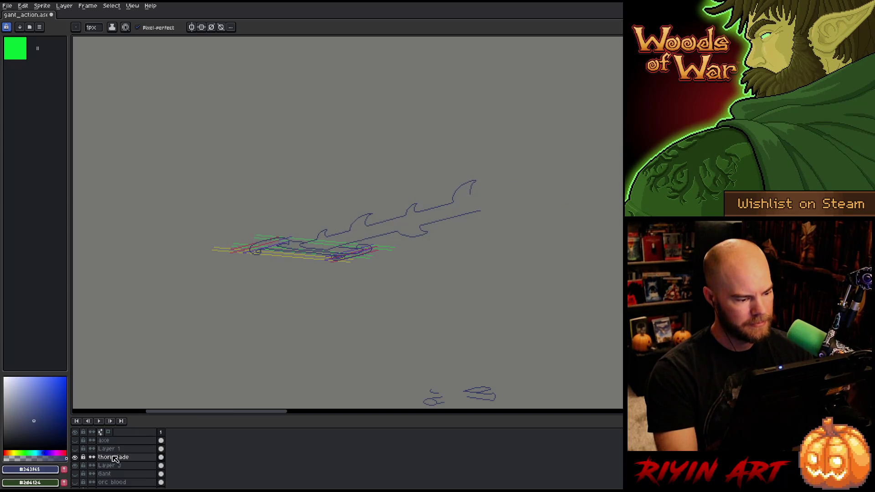
pyautogui.click(76, 465)
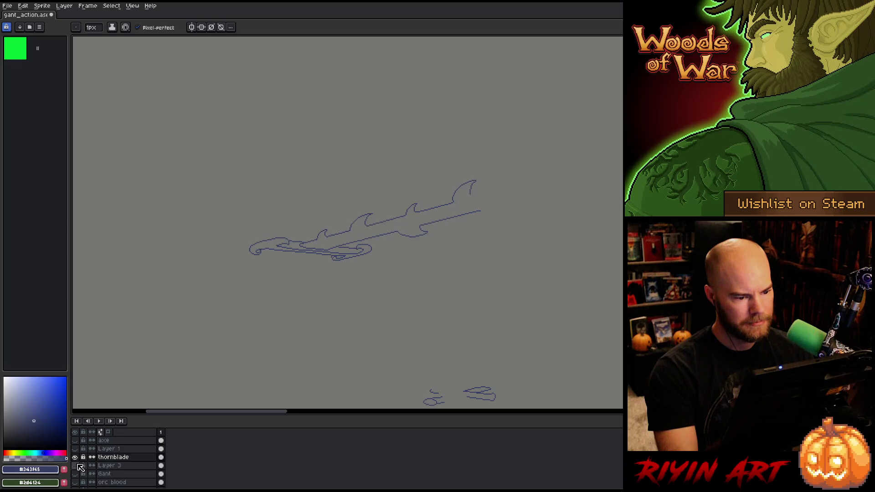
pyautogui.click(77, 466)
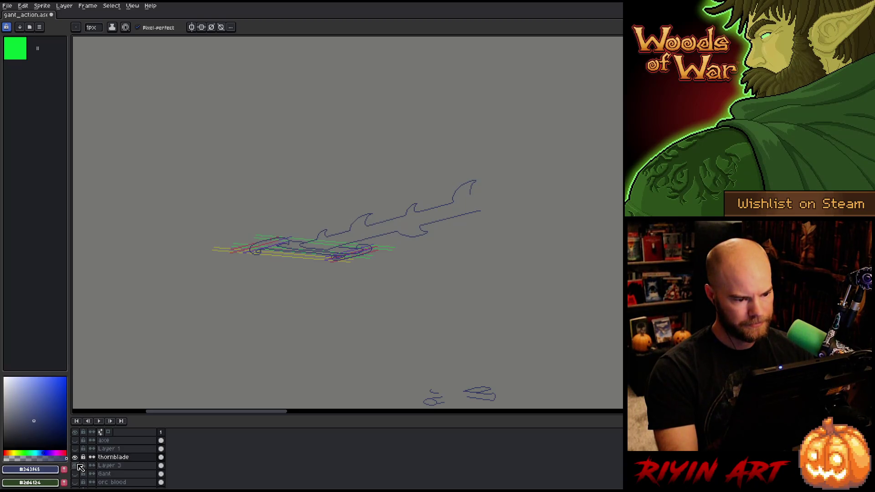
# Zoom back in on the hilt and draw a short stroke along its outline.
pyautogui.scroll(3, 338, 203)
pyautogui.moveTo(339, 203); pyautogui.dragTo(345, 172)
pyautogui.moveTo(405, 316)
pyautogui.mouseDown()
pyautogui.moveTo(432, 298)
pyautogui.moveTo(449, 309)
pyautogui.moveTo(585, 293)
pyautogui.mouseUp()
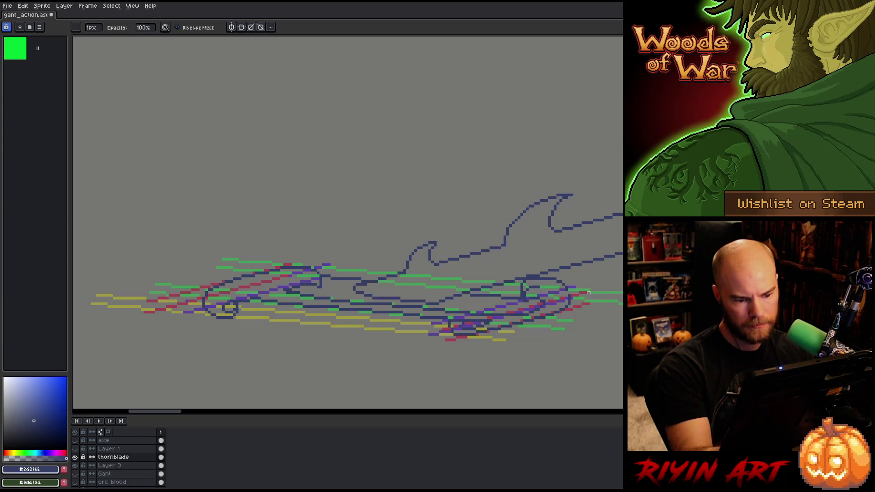
# Pencil a few extra pixels onto the hilt outline, saving between edits.
pyautogui.hotkey('ctrl', 's')
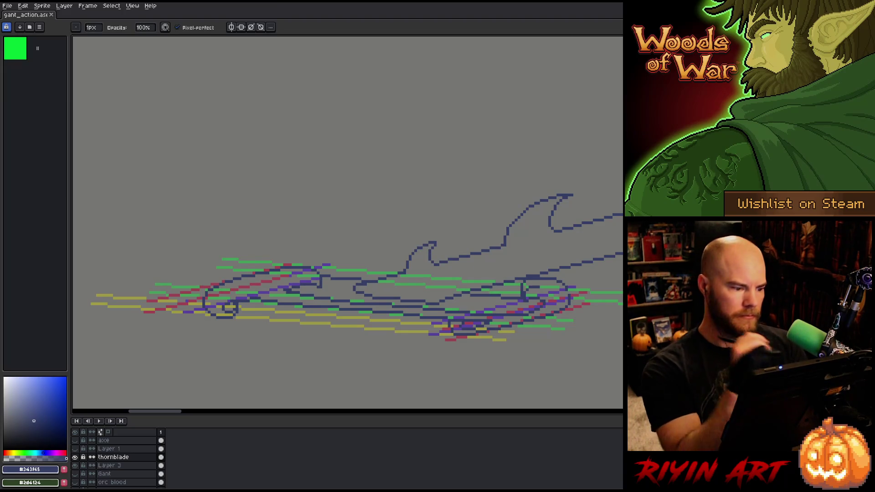
pyautogui.click(234, 308)
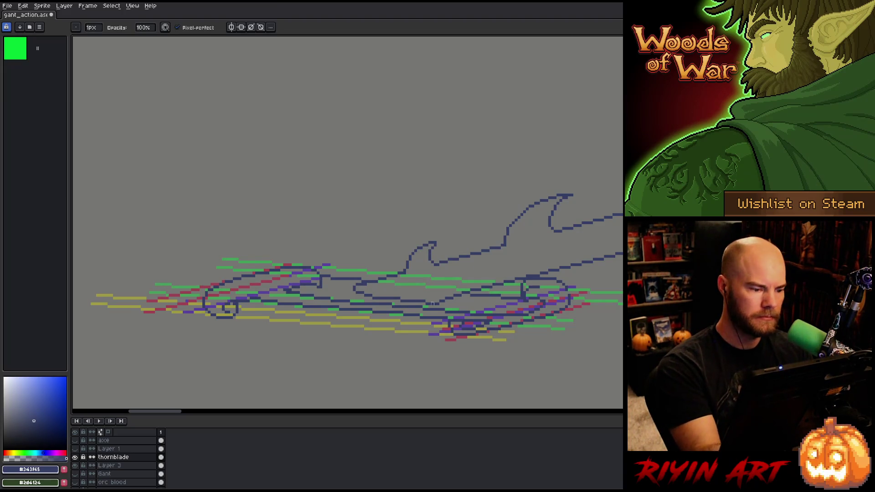
pyautogui.hotkey('ctrl', 's')
pyautogui.press('e')
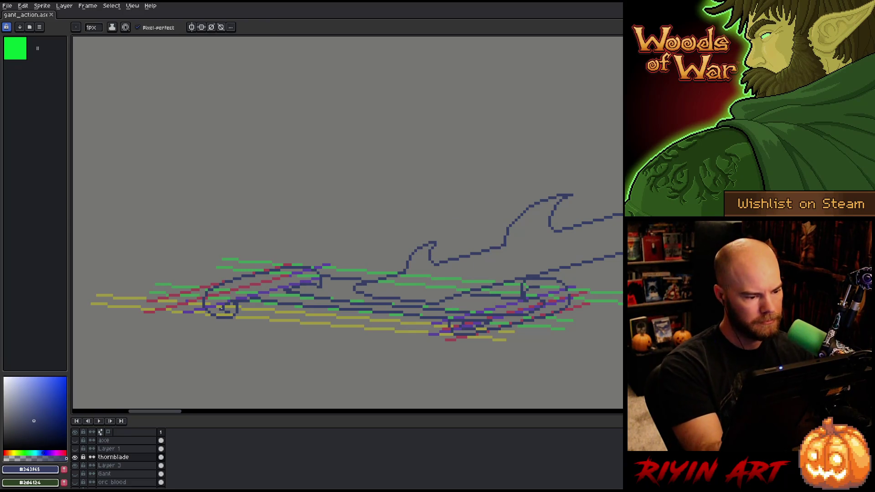
pyautogui.press('b')
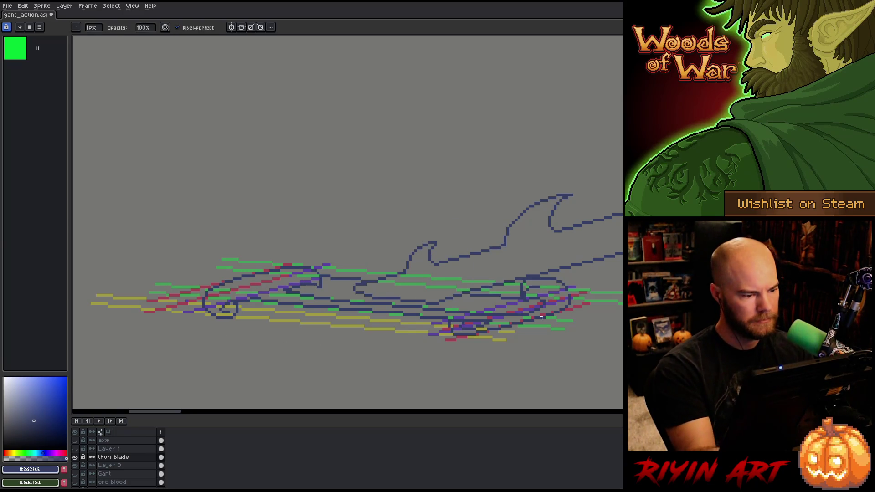
pyautogui.hotkey('ctrl', 's')
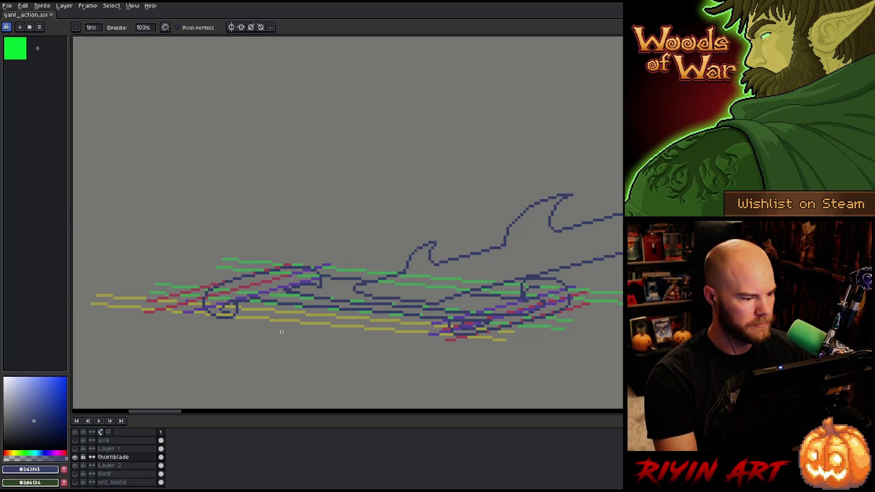
pyautogui.click(212, 290)
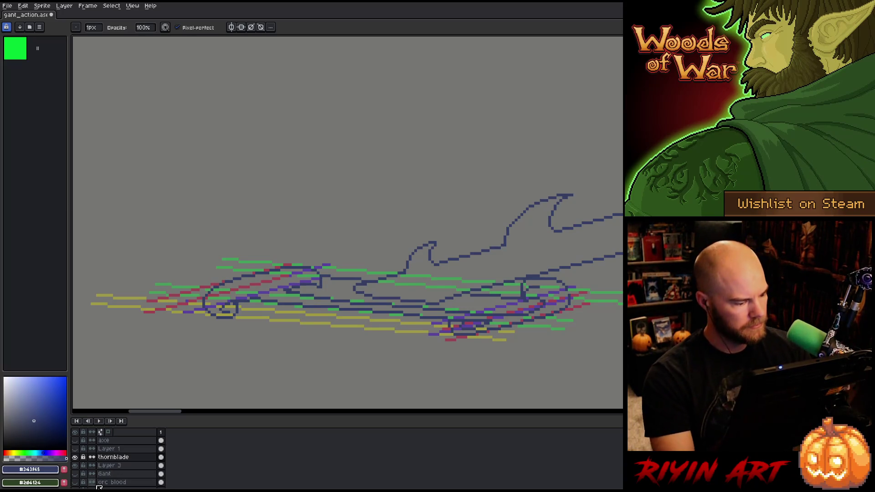
# Hide Layer 3's coloured streaks so the fighters' black lineart shows, reframe the view, and save.
pyautogui.click(76, 465)
pyautogui.click(75, 465)
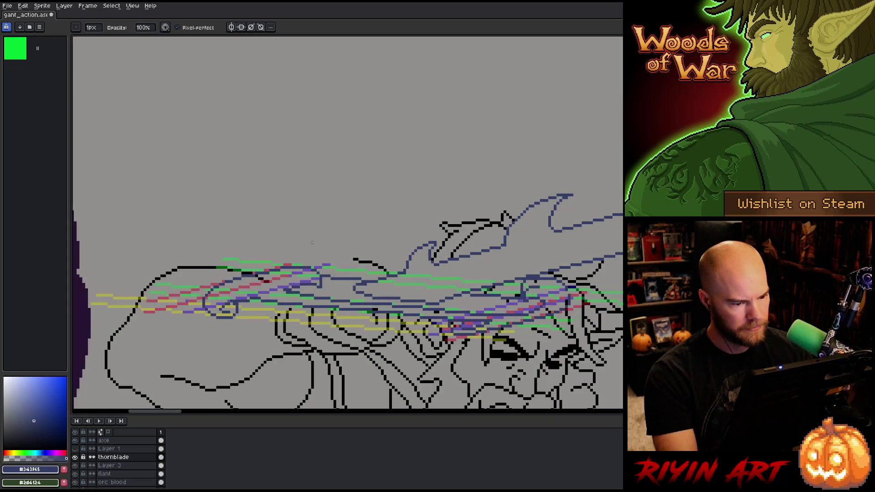
pyautogui.press('-')
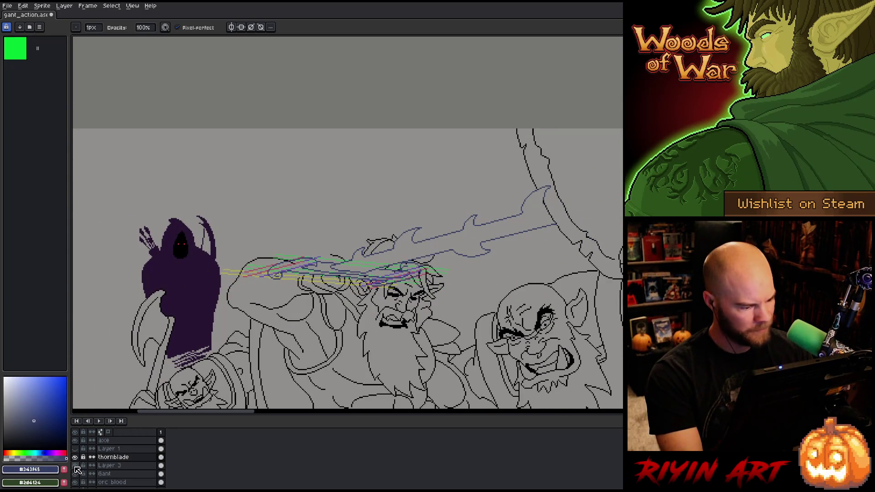
pyautogui.click(75, 465)
pyautogui.press('-')
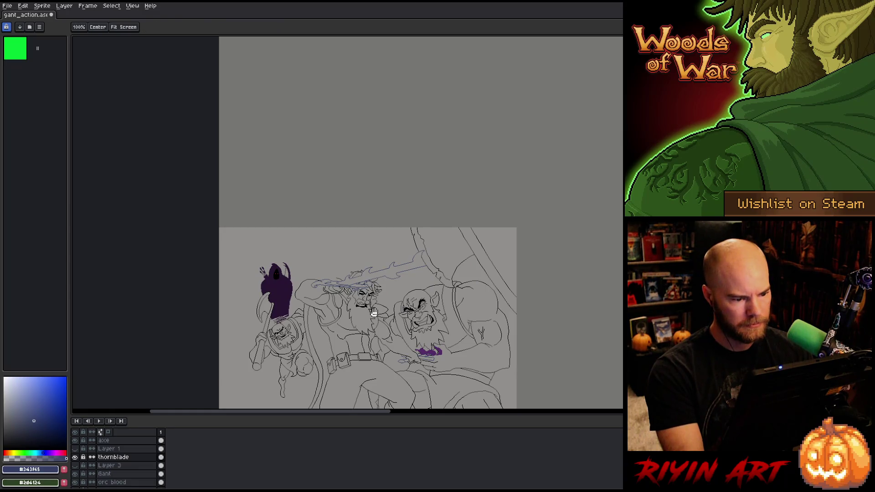
pyautogui.moveTo(371, 309); pyautogui.dragTo(367, 260)
pyautogui.scroll(1, 367, 259)
pyautogui.hotkey('ctrl', 's')
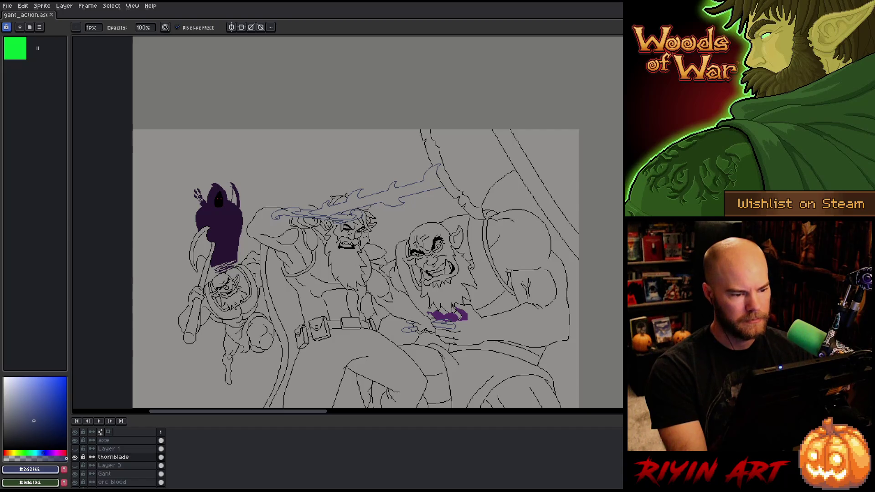
pyautogui.scroll(2, 347, 218)
pyautogui.scroll(2, 221, 203)
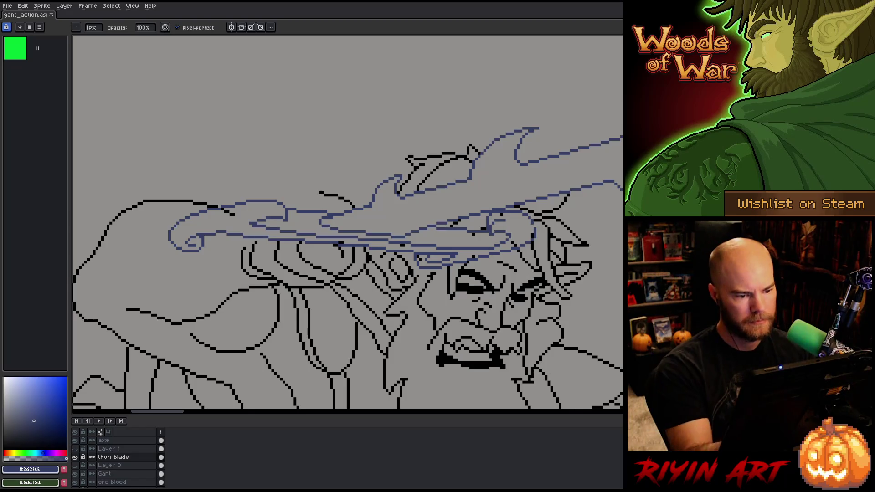
# Move pieces of the blade outline over the warrior's head and brow, then select the Gant layer.
pyautogui.press('m')
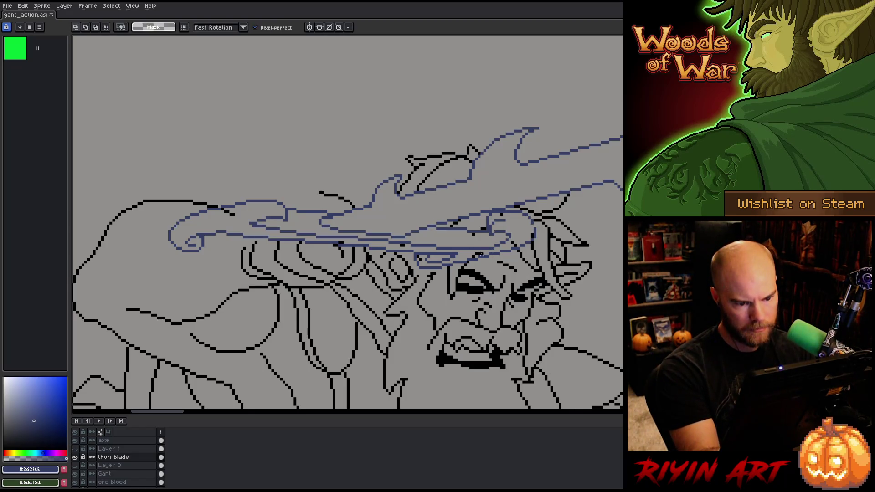
pyautogui.moveTo(480, 255); pyautogui.dragTo(502, 234)
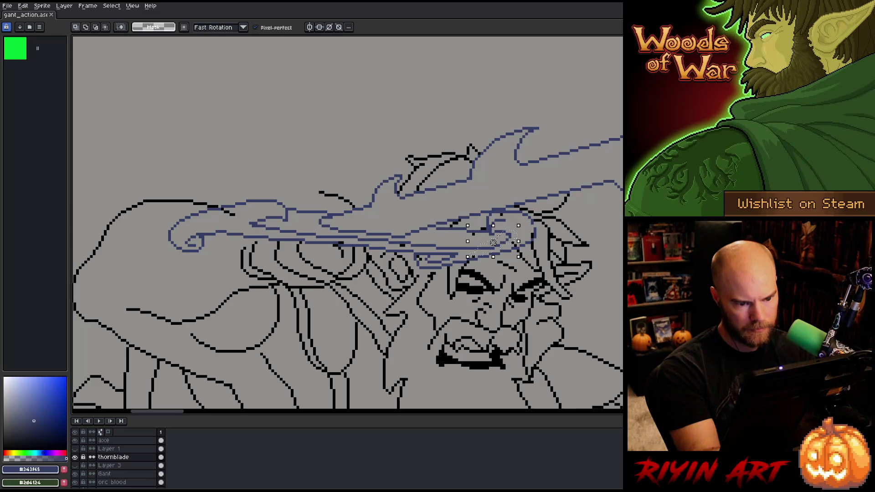
pyautogui.press('Return')
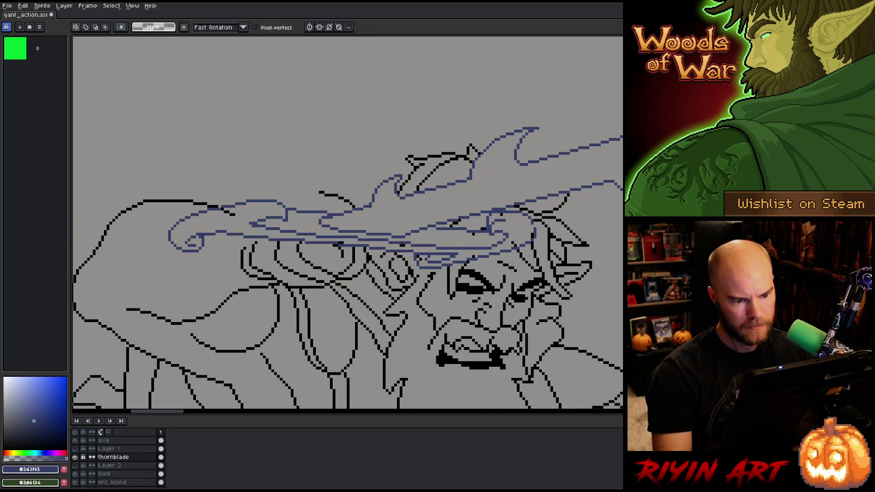
pyautogui.moveTo(538, 224)
pyautogui.mouseDown()
pyautogui.moveTo(524, 239)
pyautogui.moveTo(542, 267)
pyautogui.mouseUp()
pyautogui.press('Return')
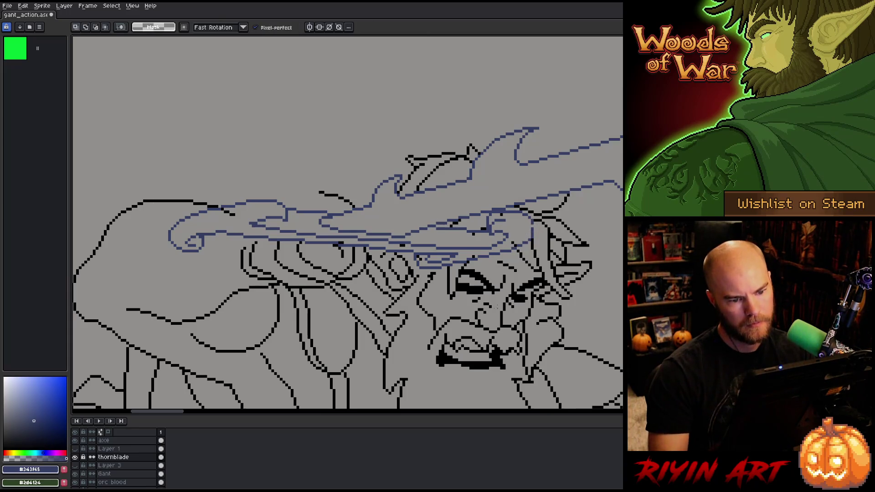
pyautogui.press('b')
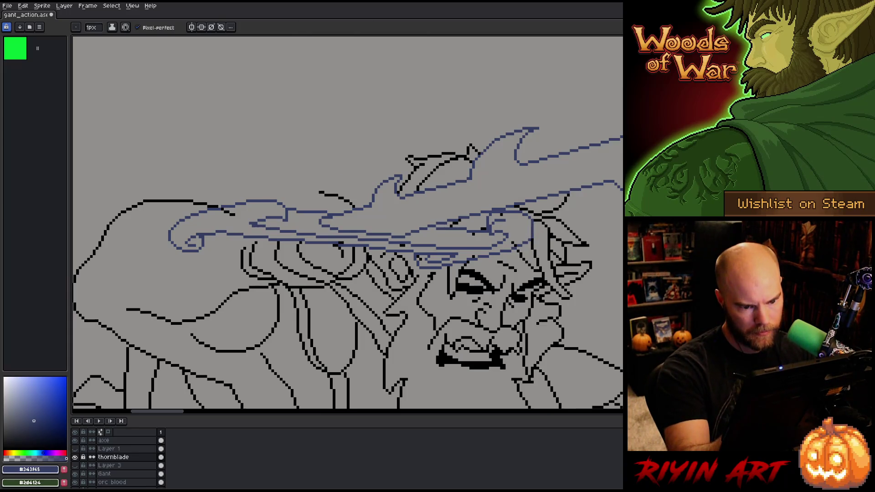
pyautogui.press('e')
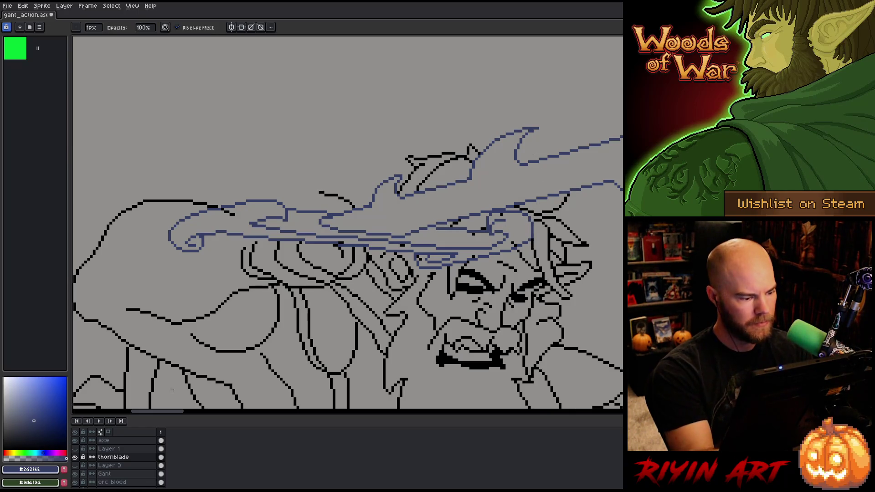
pyautogui.click(110, 473)
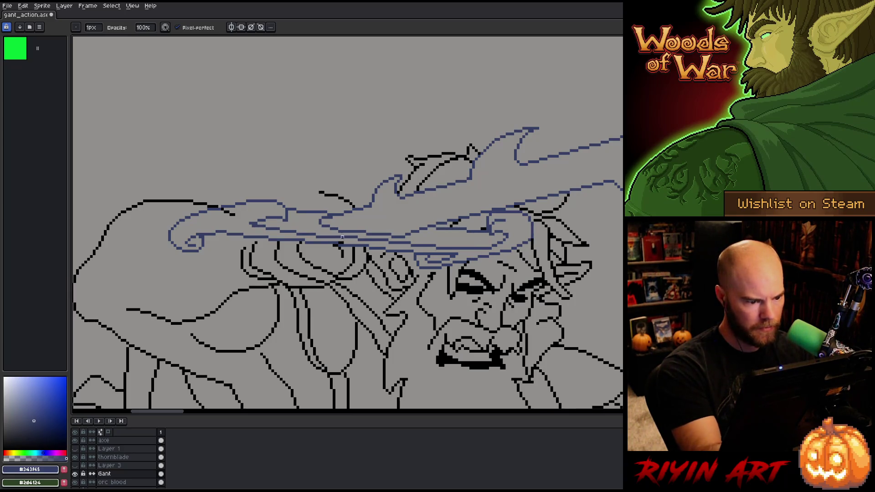
# Erase a black line's tail and redraw the top contour as a flatter black line.
pyautogui.click(232, 214)
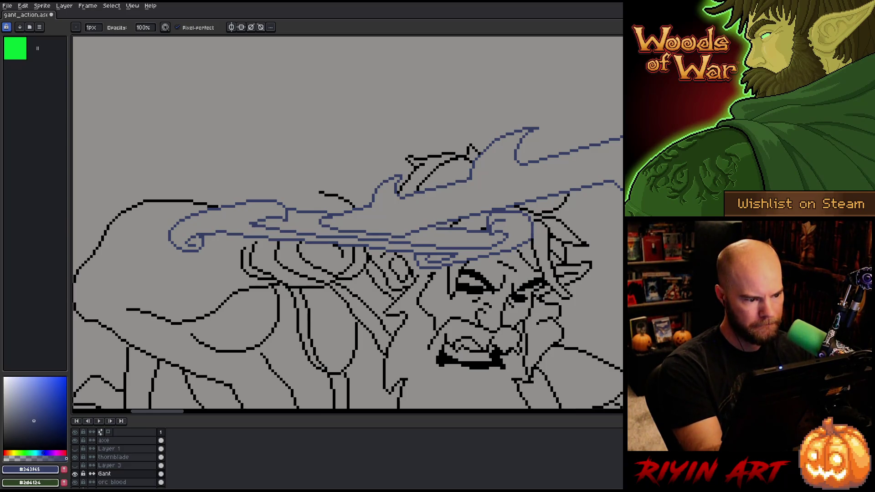
pyautogui.press('e')
pyautogui.keyDown('alt'); pyautogui.click(256, 242); pyautogui.keyUp('alt')
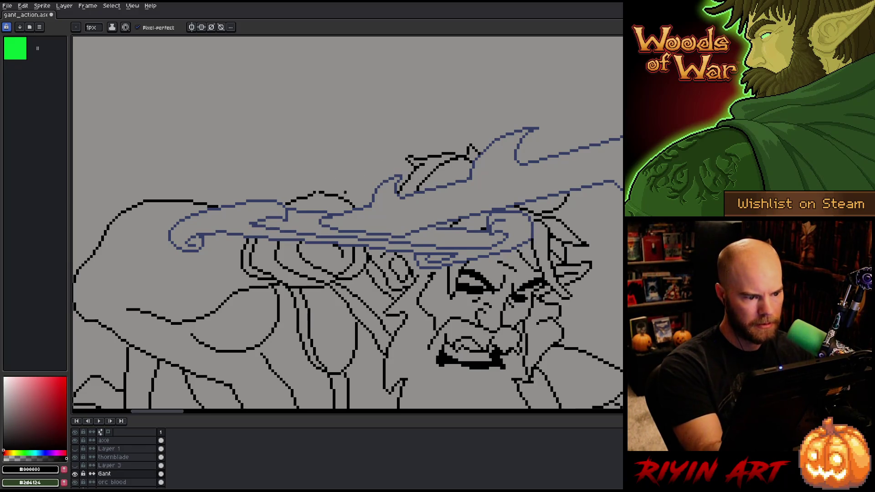
pyautogui.moveTo(317, 192); pyautogui.dragTo(289, 195)
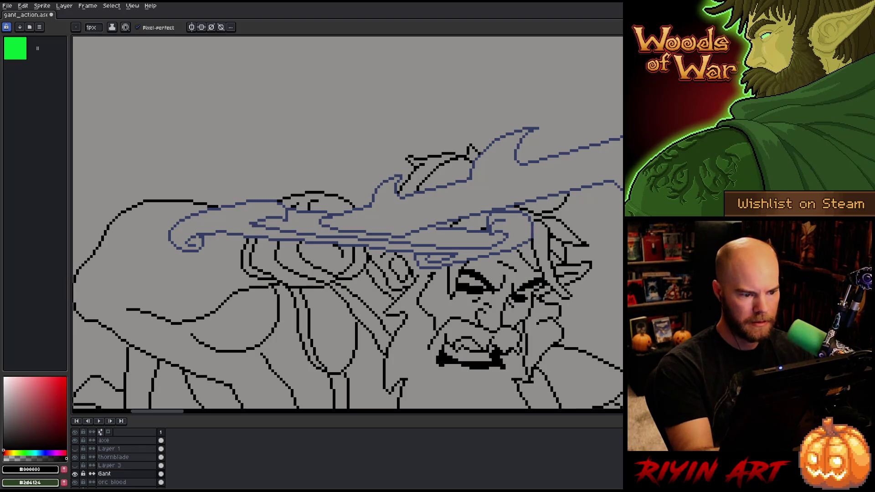
# Clean up stray line pixels with the Pencil and Eraser, then save the battle scene.
pyautogui.press('b')
pyautogui.press('e')
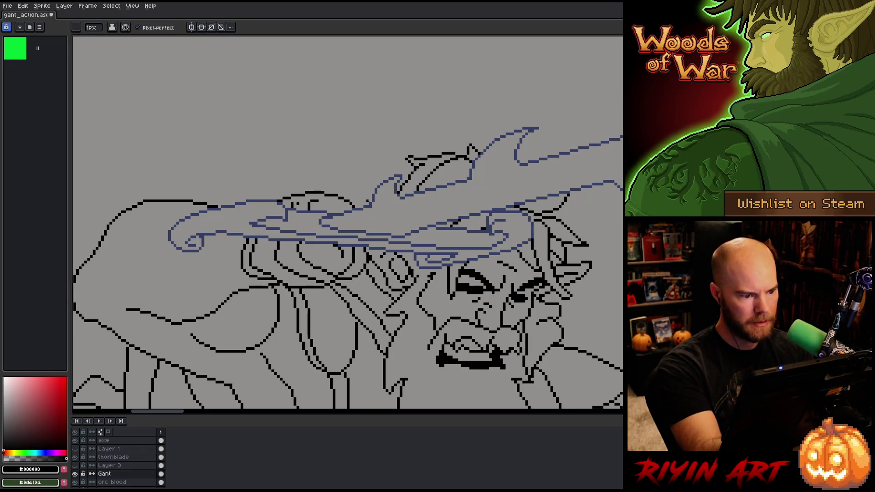
pyautogui.press('b')
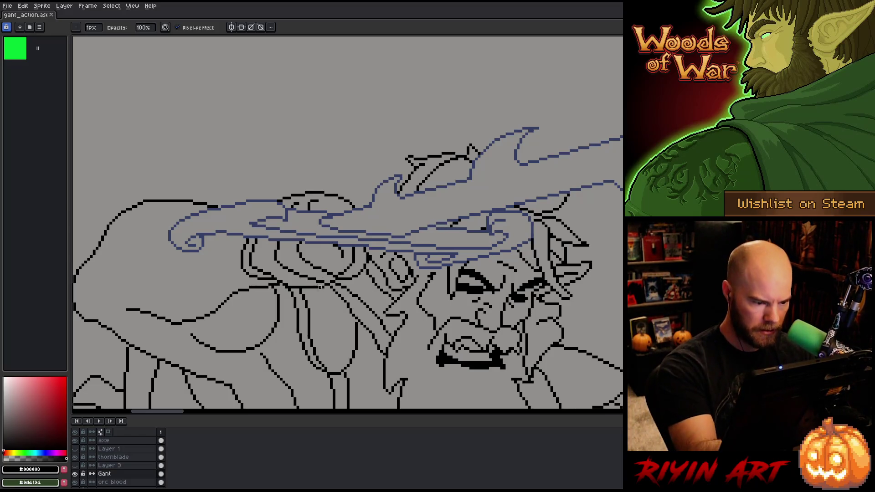
pyautogui.press('e')
pyautogui.press('b')
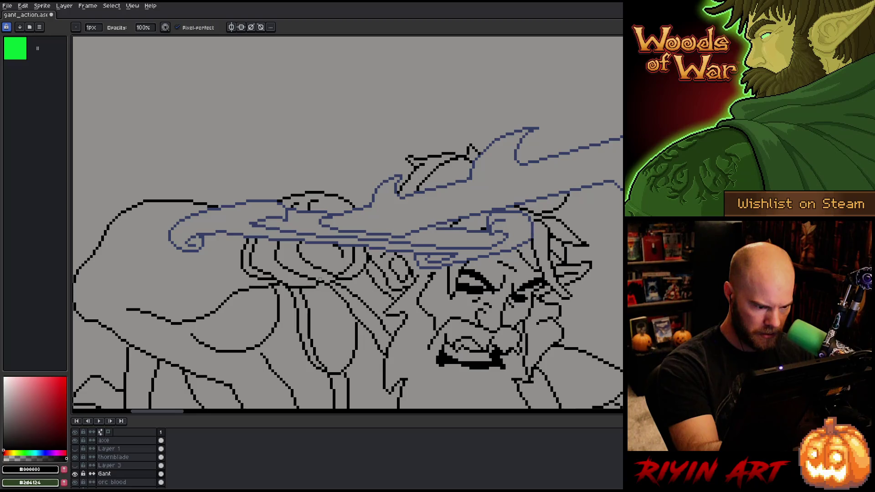
pyautogui.press('e')
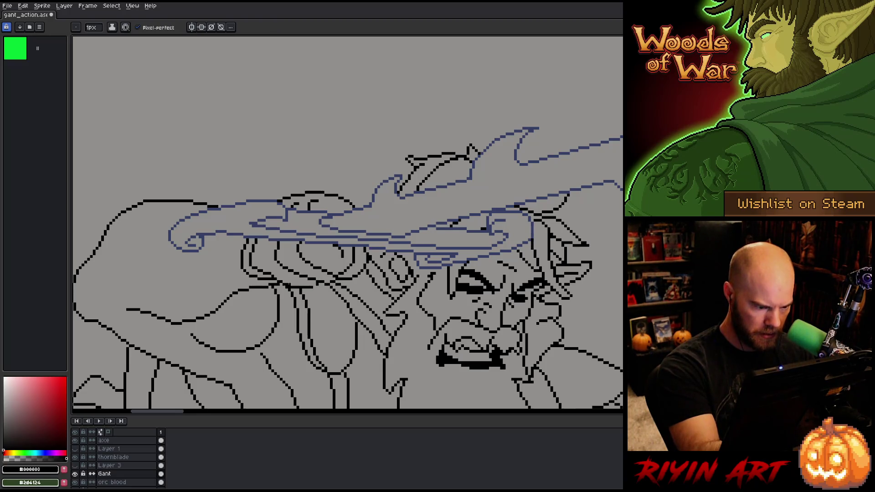
pyautogui.press('b')
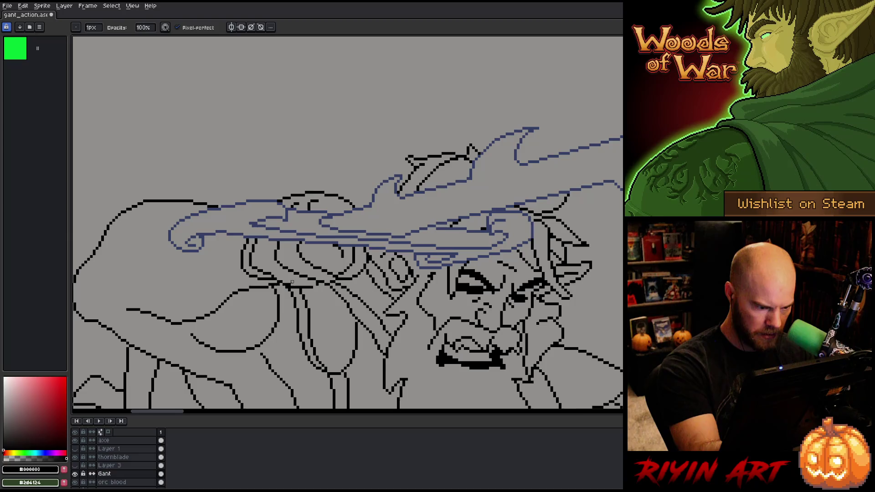
pyautogui.press('e')
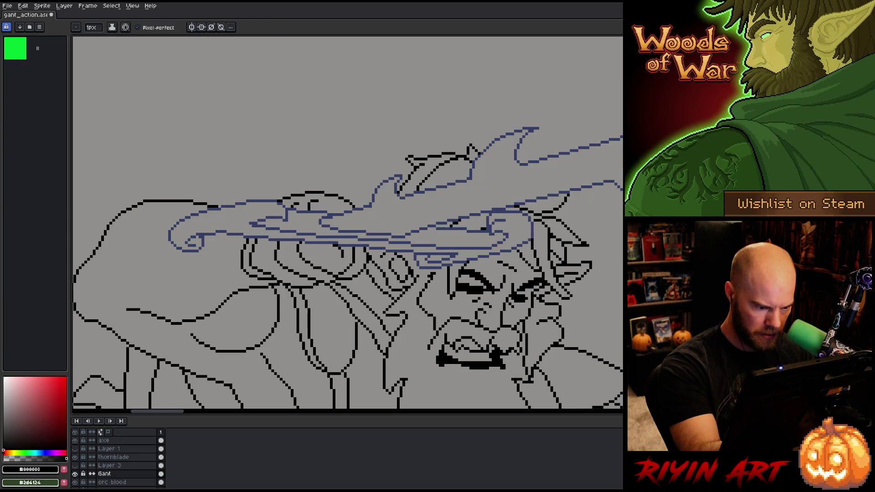
pyautogui.hotkey('ctrl', 's')
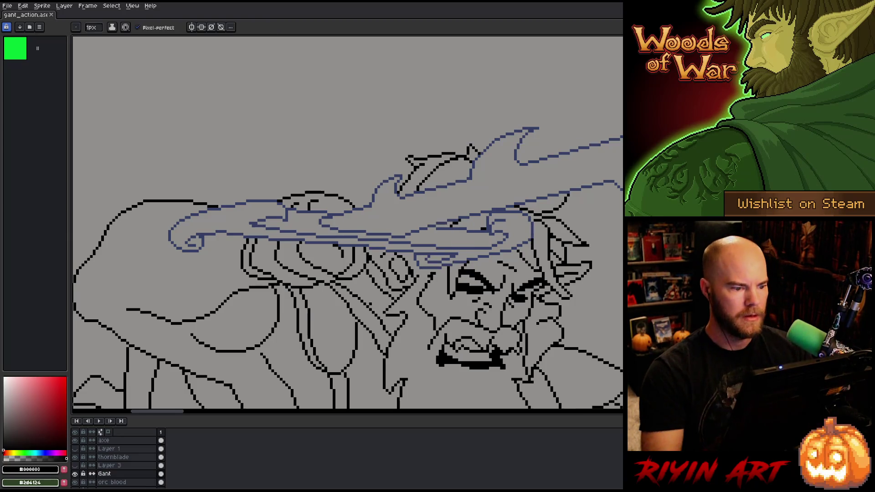
pyautogui.scroll(-5, 348, 225)
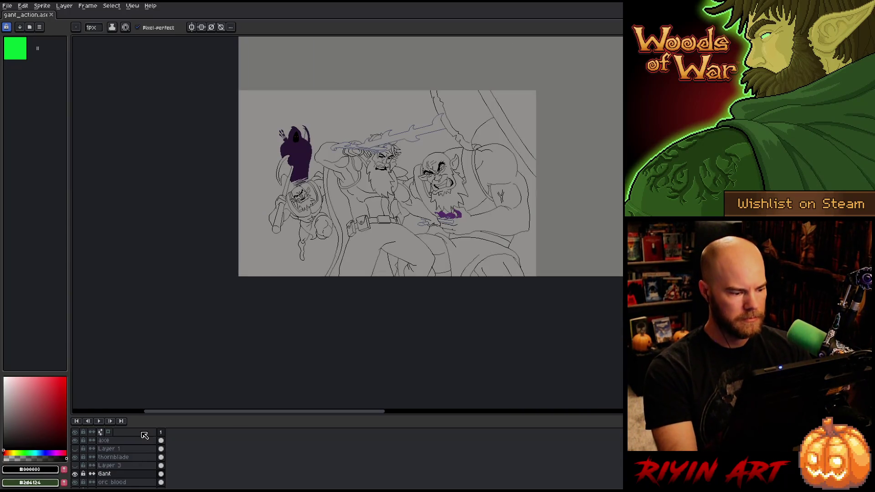
# Select the whole canvas, crop the sprite to it via Sprite > Crop, and save.
pyautogui.scroll(-3, 119, 481)
pyautogui.scroll(-3, 119, 481)
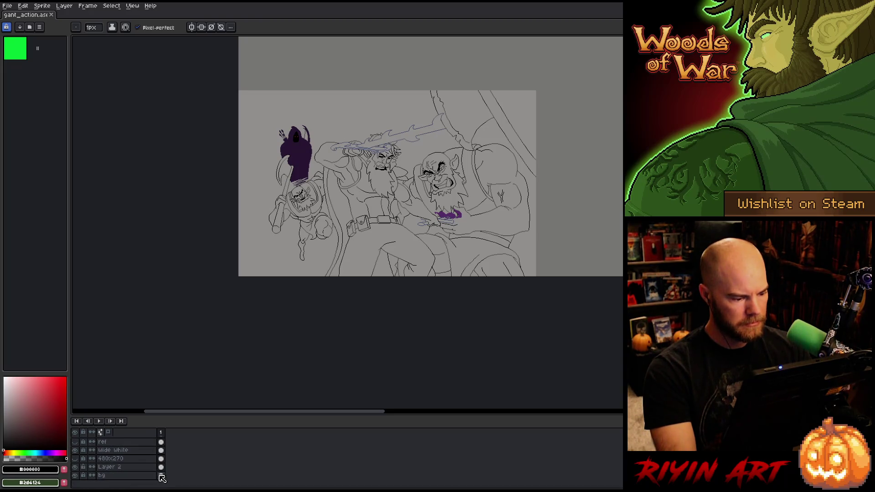
pyautogui.hotkey('ctrl', 'a')
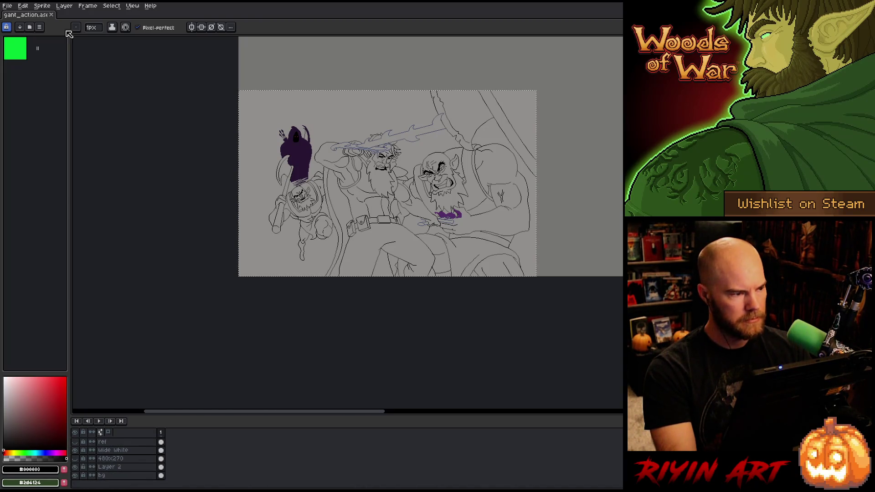
pyautogui.click(42, 6)
pyautogui.click(51, 70)
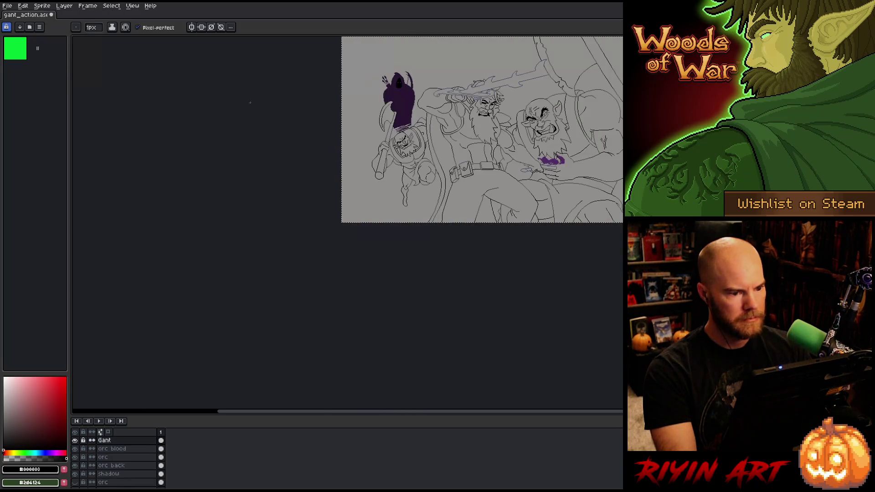
pyautogui.press('space')
pyautogui.moveTo(567, 164); pyautogui.dragTo(414, 239)
pyautogui.scroll(1, 365, 216)
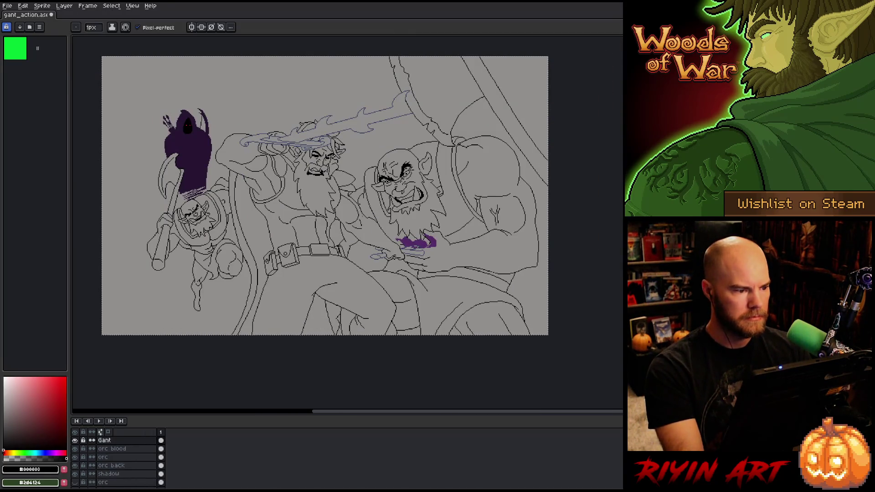
pyautogui.hotkey('ctrl', 's')
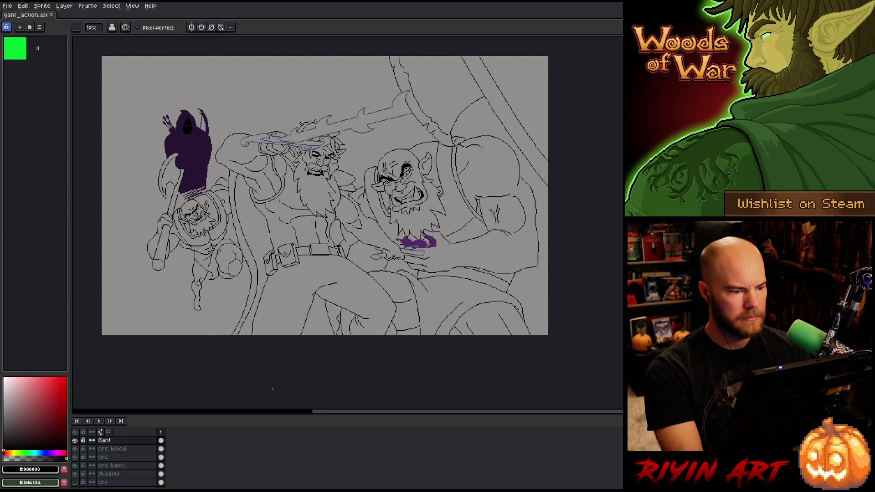
# Reframe the cropped scene and briefly hide and restore the timeline and layers panel.
pyautogui.scroll(1, 267, 213)
pyautogui.moveTo(270, 211); pyautogui.dragTo(279, 231)
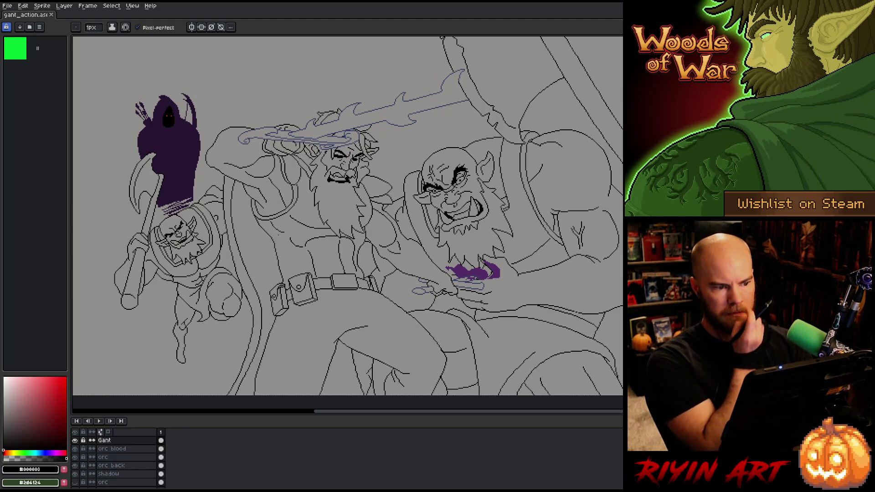
pyautogui.scroll(2, 328, 155)
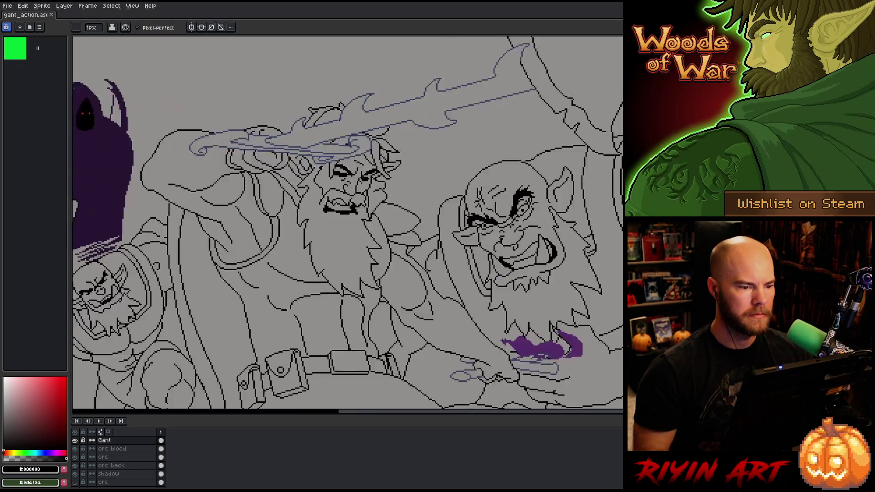
pyautogui.scroll(-2, 329, 155)
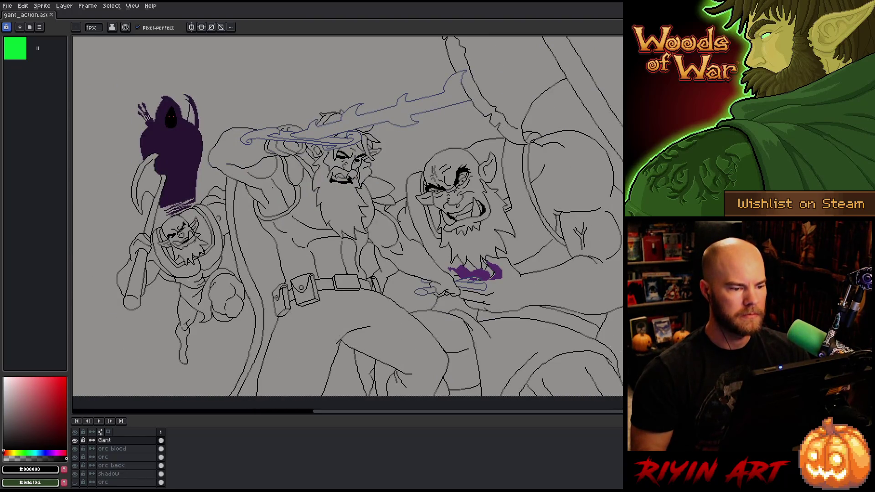
pyautogui.scroll(-2, 328, 205)
pyautogui.scroll(2, 328, 205)
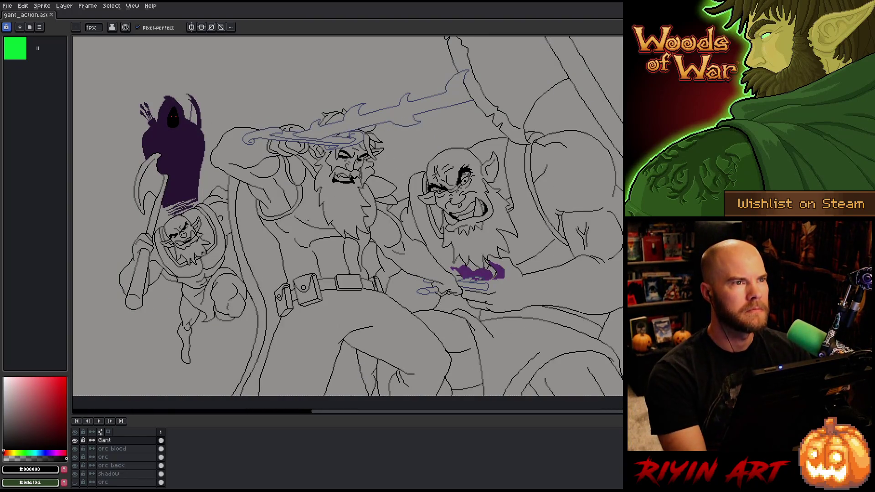
pyautogui.moveTo(346, 205); pyautogui.dragTo(332, 218)
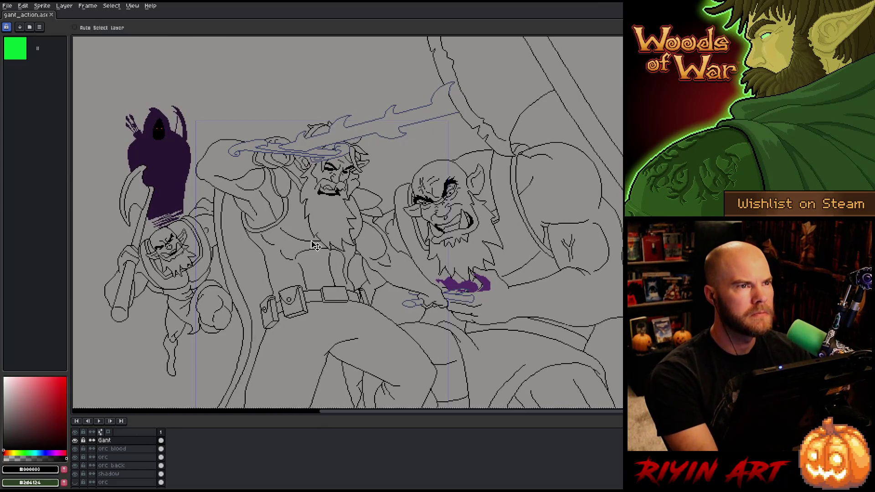
pyautogui.press('Tab')
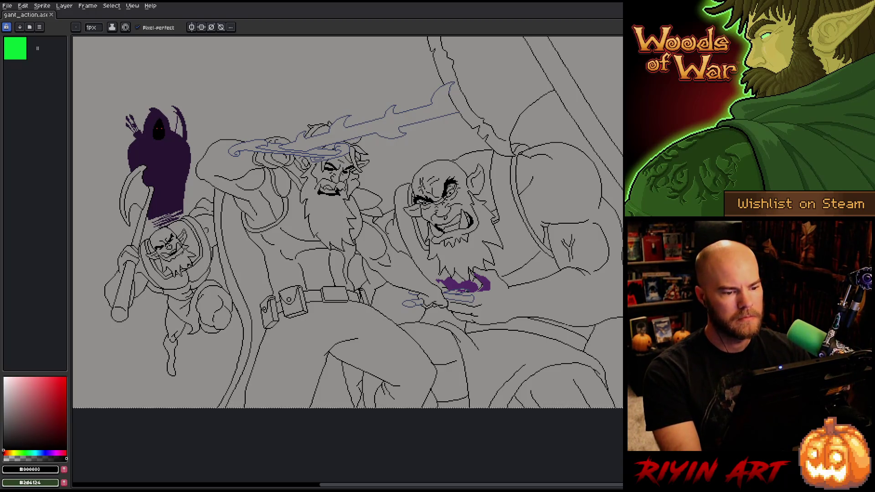
pyautogui.press('Tab')
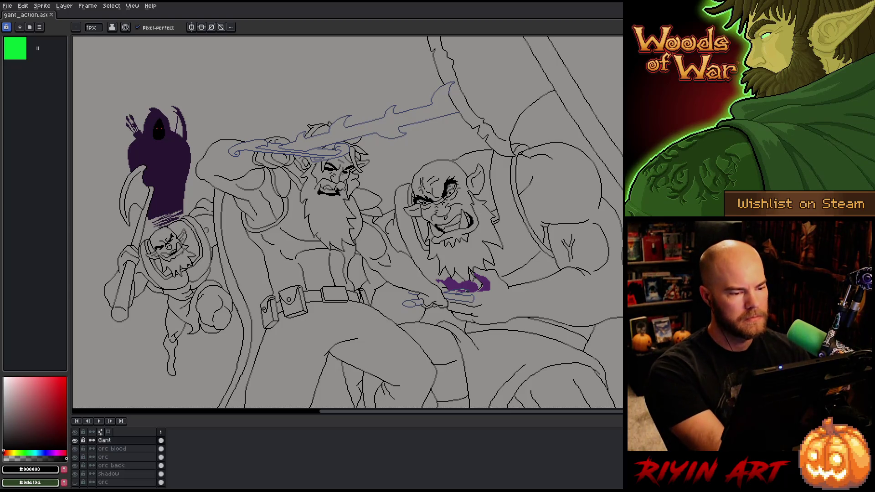
pyautogui.scroll(-1, 299, 333)
pyautogui.scroll(1, 301, 340)
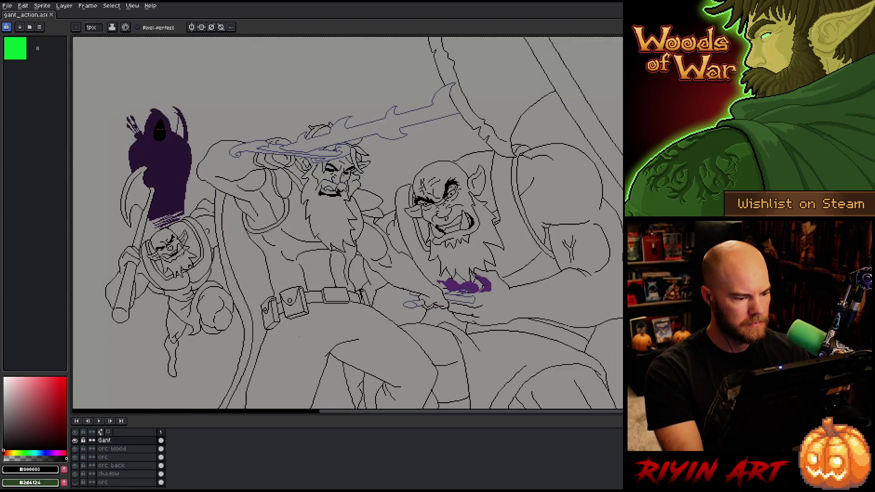
pyautogui.rightClick(421, 222)
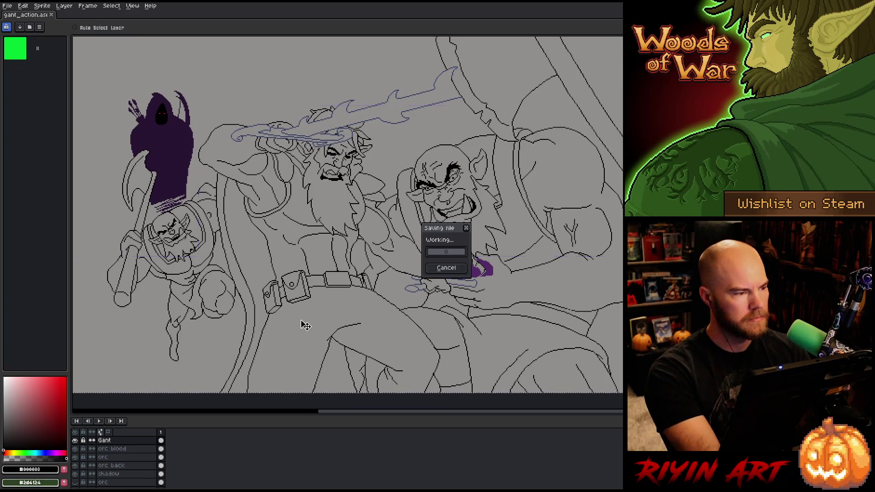
pyautogui.press('Escape')
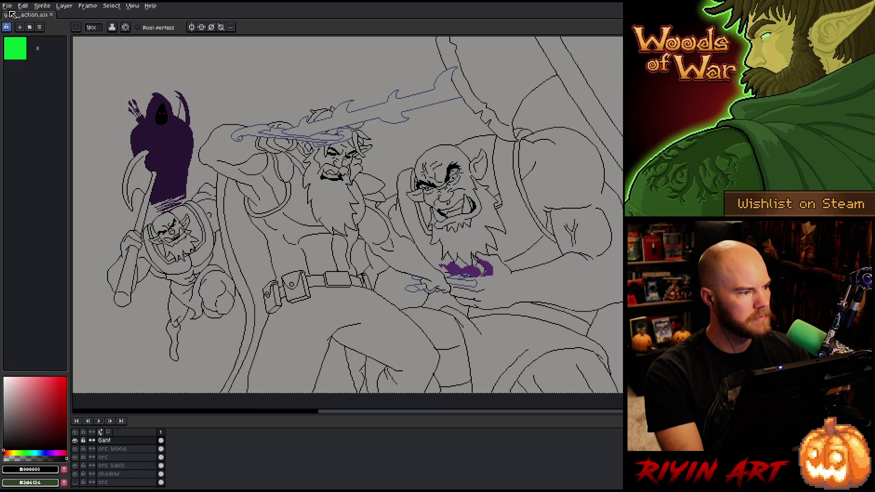
pyautogui.click(7, 5)
# Open gant_new_player.png from recent files, dock it beside gant_action, and balance the split.
pyautogui.moveTo(33, 32)
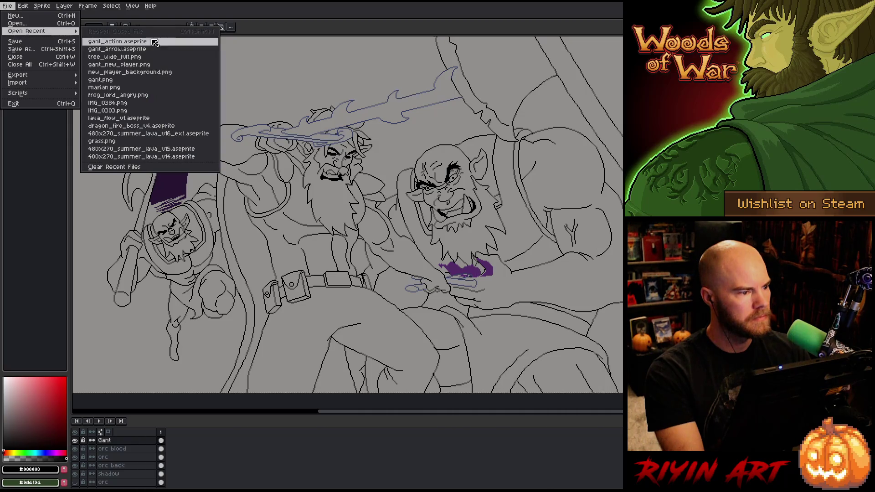
pyautogui.click(136, 64)
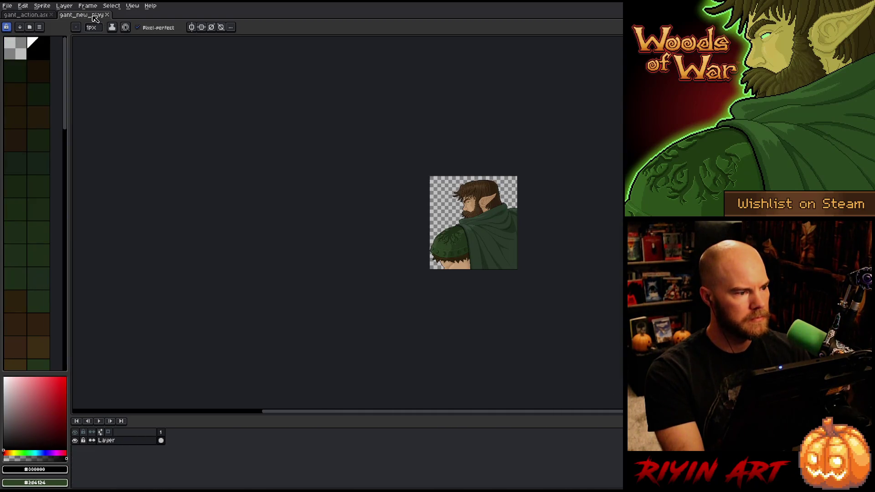
pyautogui.moveTo(91, 14); pyautogui.dragTo(59, 61)
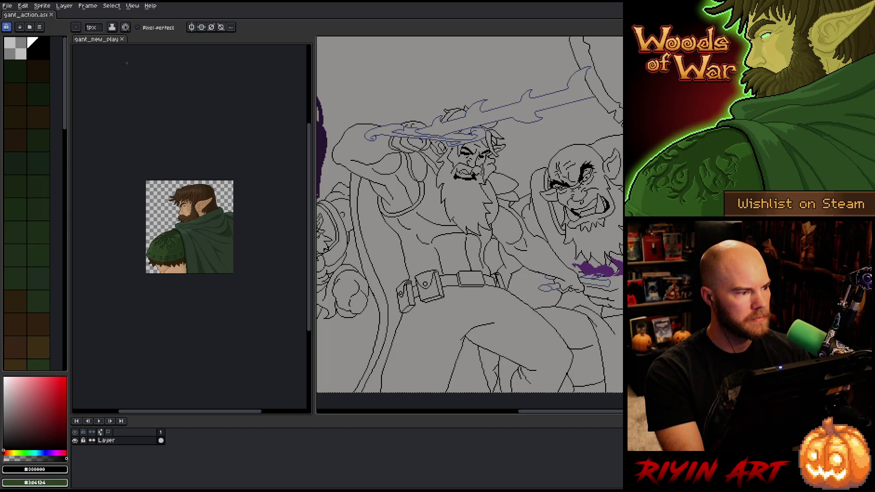
pyautogui.scroll(5, 207, 223)
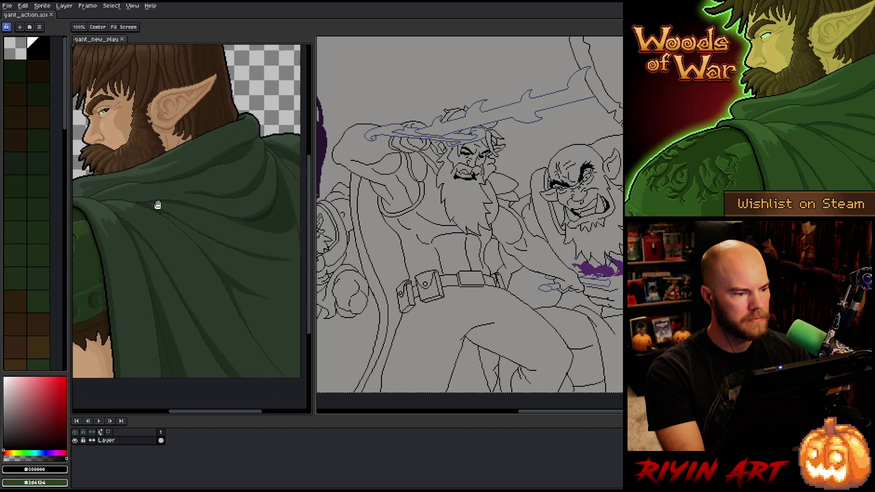
pyautogui.moveTo(319, 201); pyautogui.dragTo(266, 202)
pyautogui.moveTo(370, 230)
pyautogui.mouseDown()
pyautogui.moveTo(295, 230)
pyautogui.moveTo(405, 198)
pyautogui.moveTo(433, 214)
pyautogui.moveTo(403, 223)
pyautogui.mouseUp()
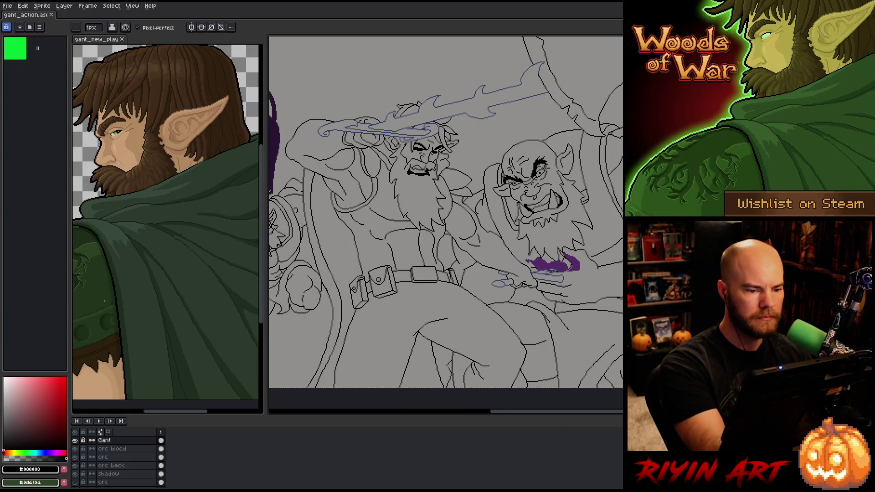
# Sample the dark cloak green from the reference and fill two regions of the warrior's cloak.
pyautogui.press('i')
pyautogui.click(180, 377)
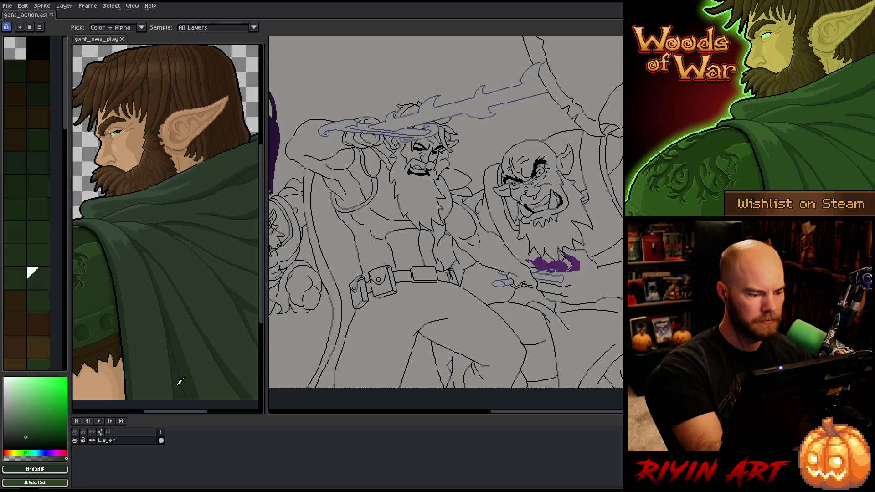
pyautogui.press('g')
pyautogui.click(335, 255)
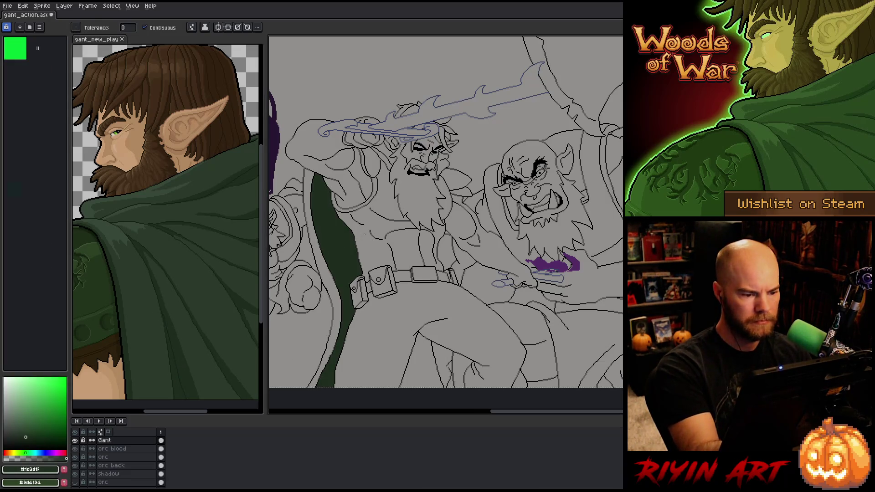
pyautogui.click(421, 342)
# Sample the darker cloak shade and fill the cloak's left edge strip and the area near the raised arm.
pyautogui.press('i')
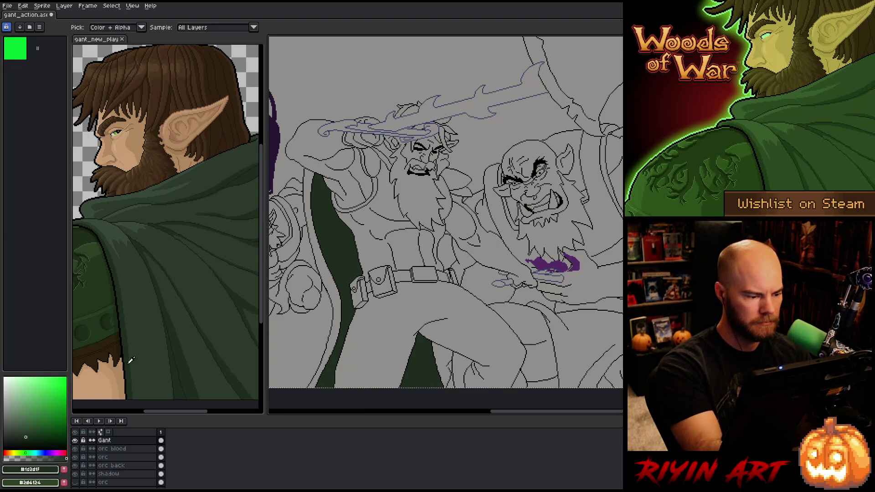
pyautogui.click(137, 358)
pyautogui.press('g')
pyautogui.click(310, 228)
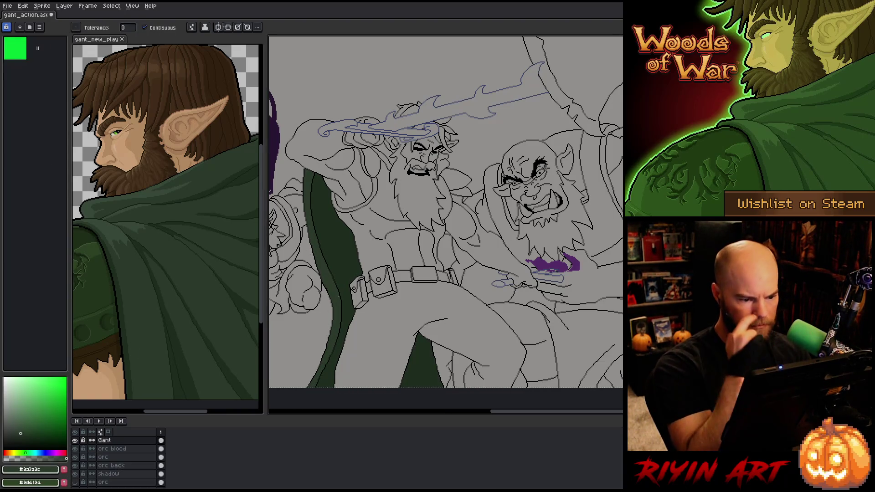
pyautogui.click(385, 153)
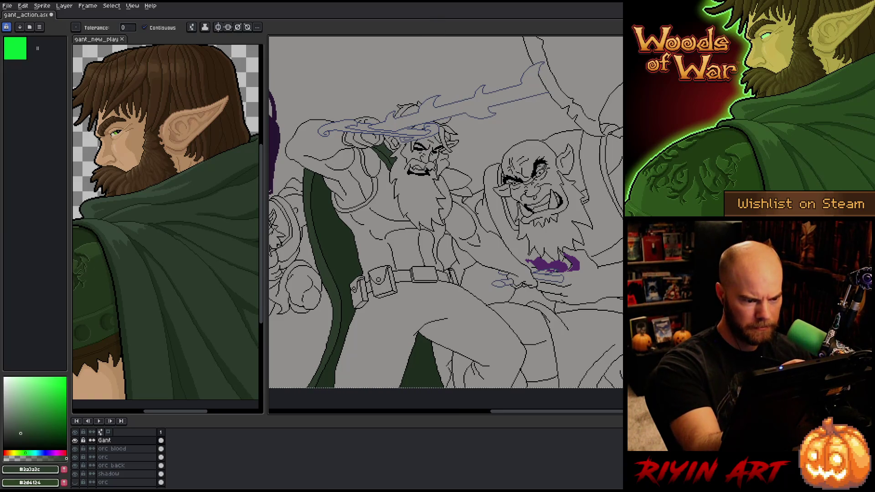
# Sample a warm brown (#533d26) from the elf reference portrait, return to the battle scene, and undo the stray fill.
pyautogui.click(178, 352)
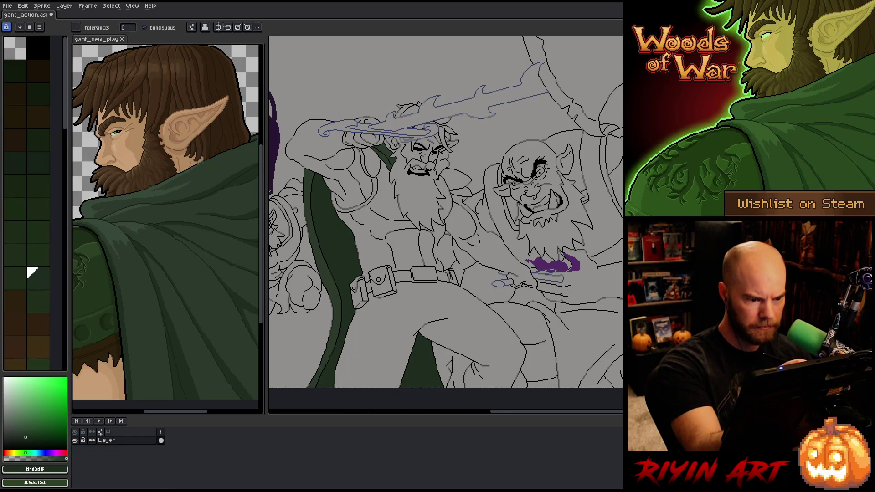
pyautogui.hotkey('ctrl', 'Tab')
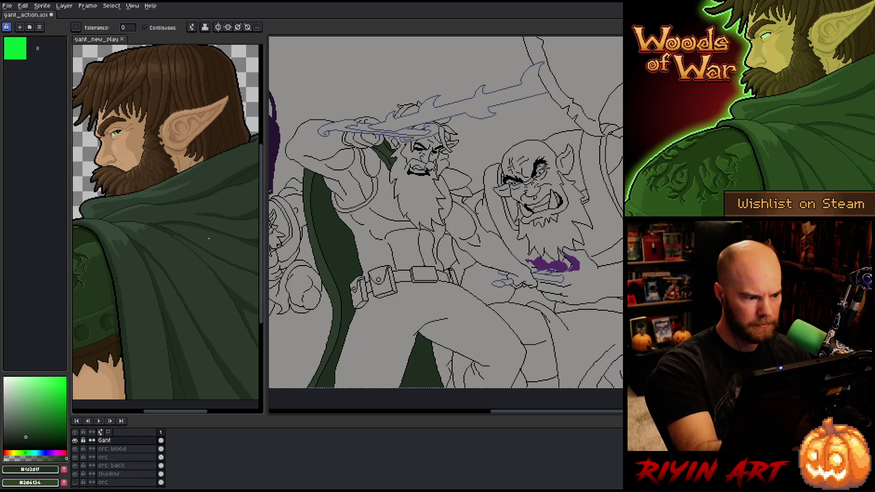
pyautogui.press('b')
pyautogui.press('g')
pyautogui.click(124, 184)
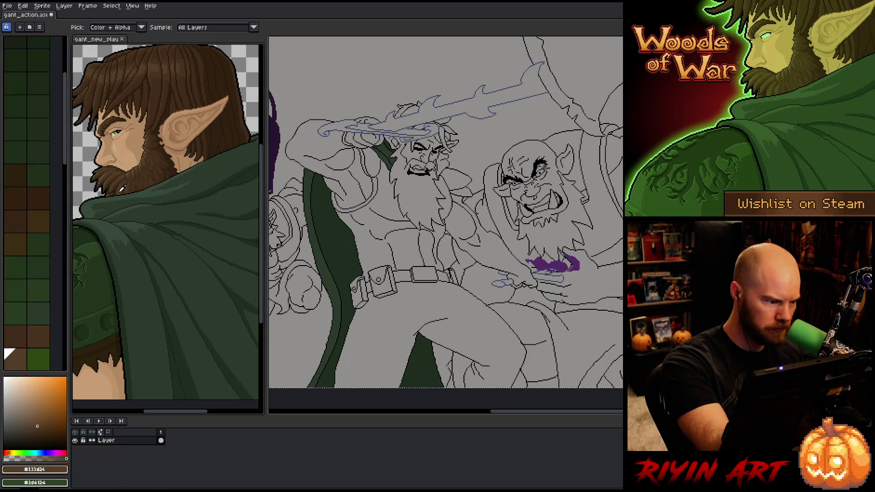
pyautogui.click(502, 69)
pyautogui.hotkey('ctrl', 'z')
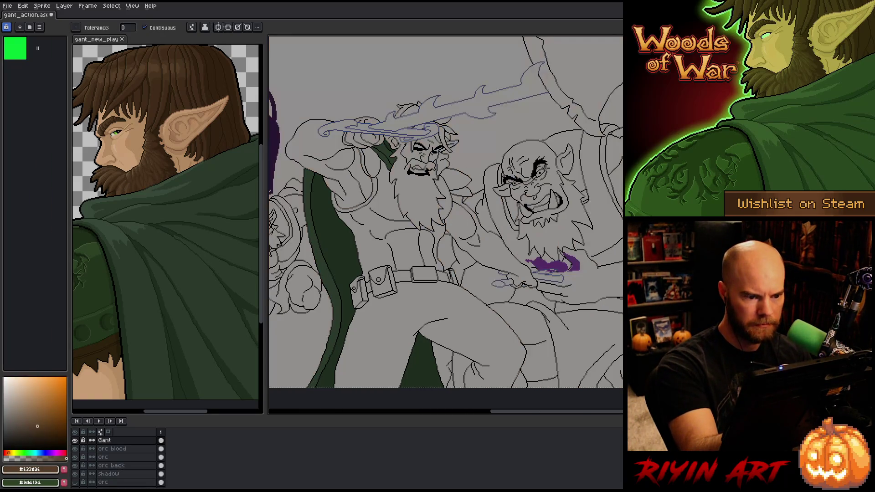
# Zoom in on the warrior's face and sample the black outline colour.
pyautogui.scroll(4, 426, 193)
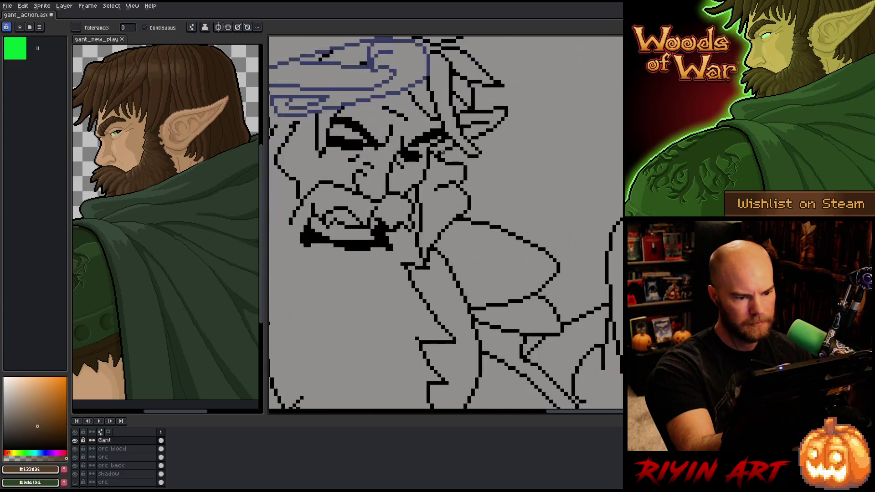
pyautogui.moveTo(426, 193)
pyautogui.mouseDown()
pyautogui.moveTo(456, 137)
pyautogui.moveTo(523, 151)
pyautogui.moveTo(541, 238)
pyautogui.mouseUp()
pyautogui.press('b')
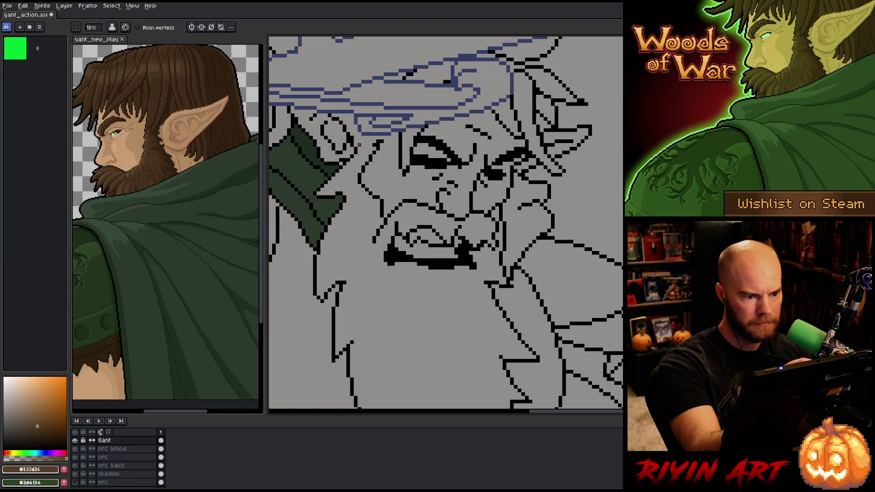
pyautogui.keyDown('alt'); pyautogui.click(359, 143); pyautogui.keyUp('alt')
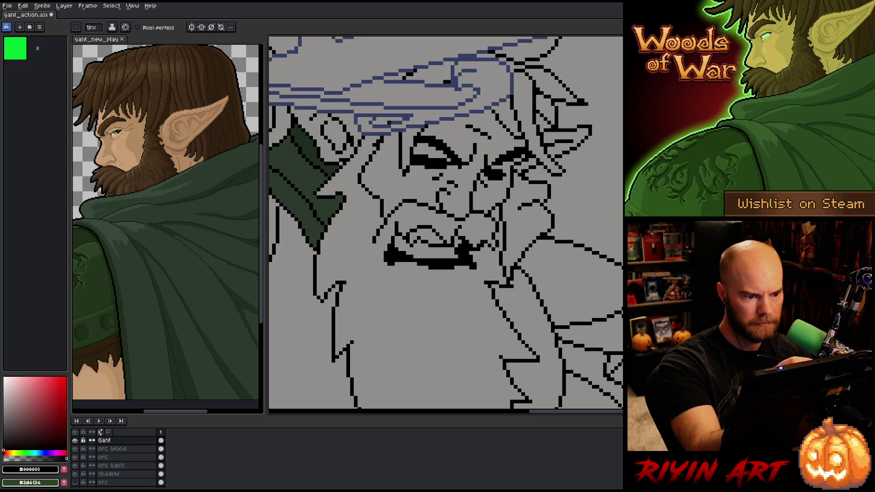
pyautogui.press('b')
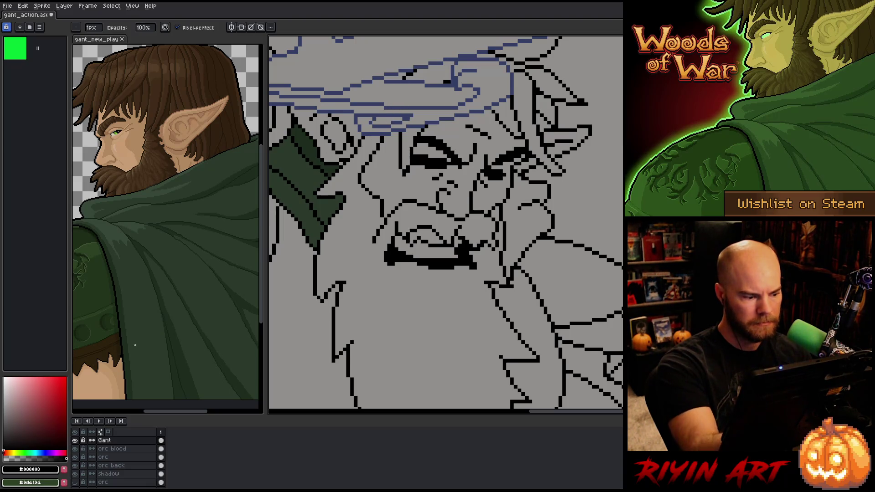
# Take dark brown #402c19 from the reference portrait and bucket-fill the beard and moustache.
pyautogui.press('e')
pyautogui.press('i')
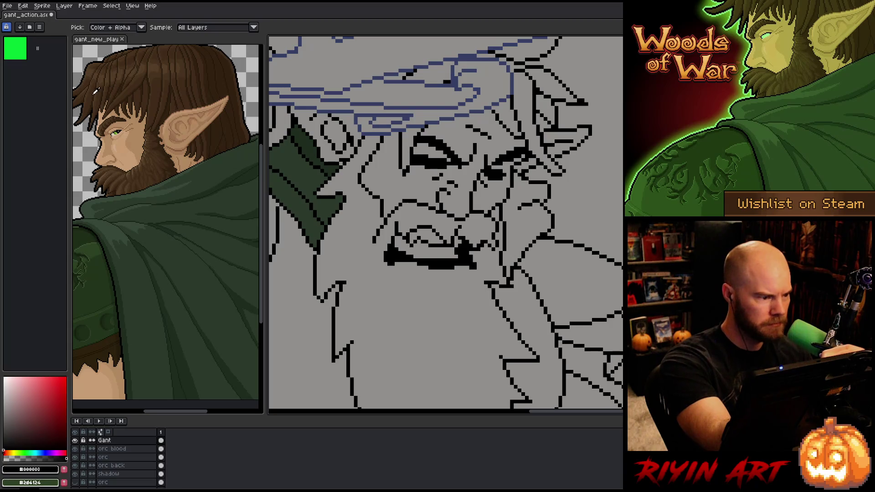
pyautogui.click(92, 93)
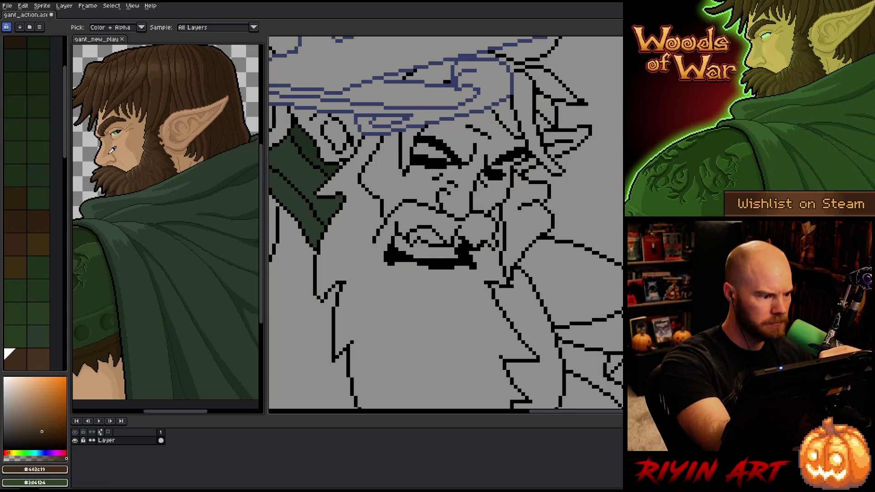
pyautogui.press('e')
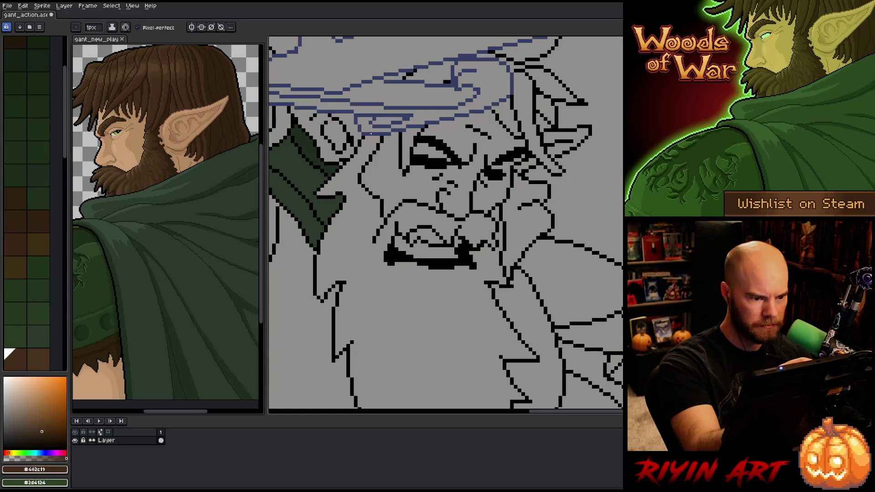
pyautogui.click(371, 136)
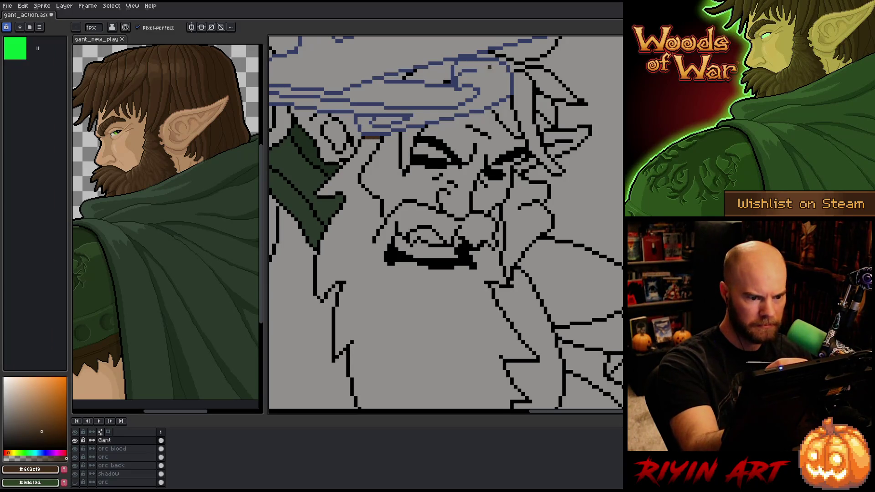
pyautogui.press('g')
pyautogui.click(433, 319)
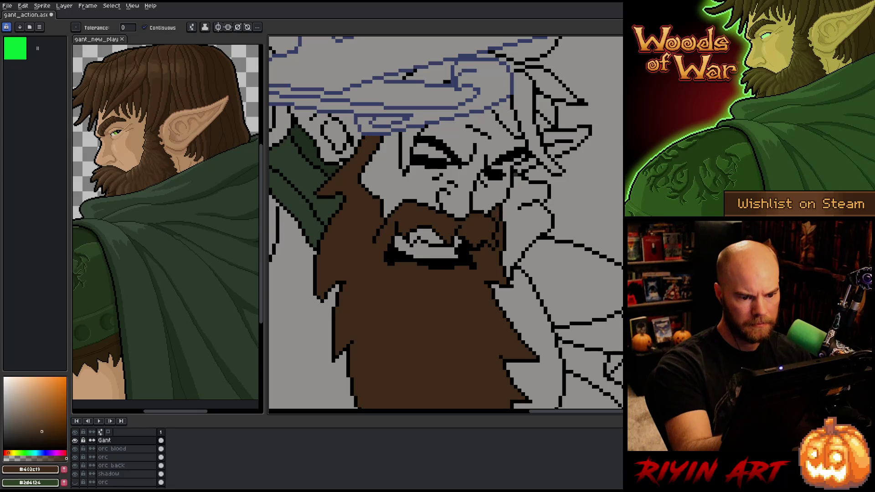
# Bring the head into view and fill the small forehead patch brown, undoing a stray background fill.
pyautogui.press('space')
pyautogui.moveTo(523, 278); pyautogui.dragTo(546, 164)
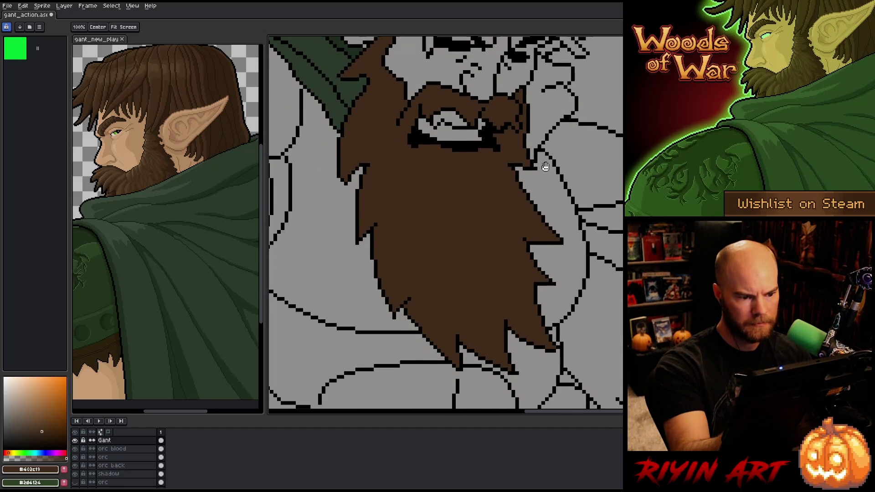
pyautogui.moveTo(542, 73); pyautogui.dragTo(492, 195)
pyautogui.press('b')
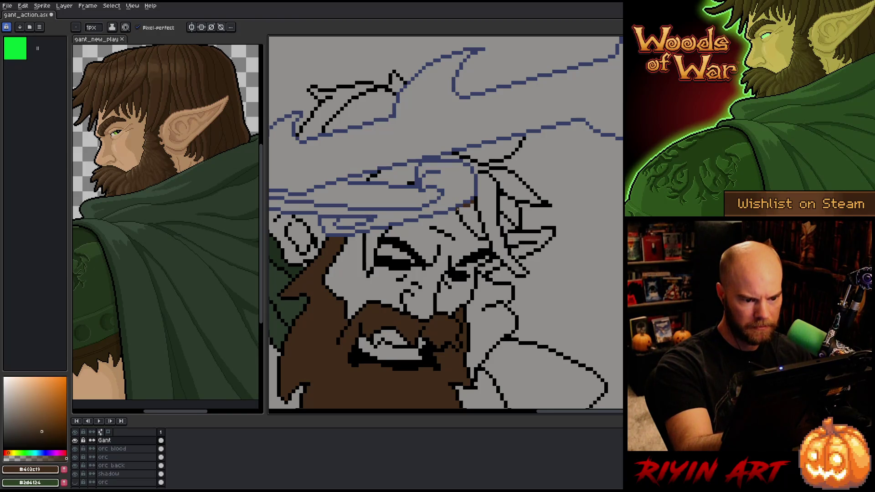
pyautogui.press('g')
pyautogui.click(457, 209)
pyautogui.hotkey('ctrl', 'z')
pyautogui.press('b')
pyautogui.press('g')
pyautogui.click(474, 219)
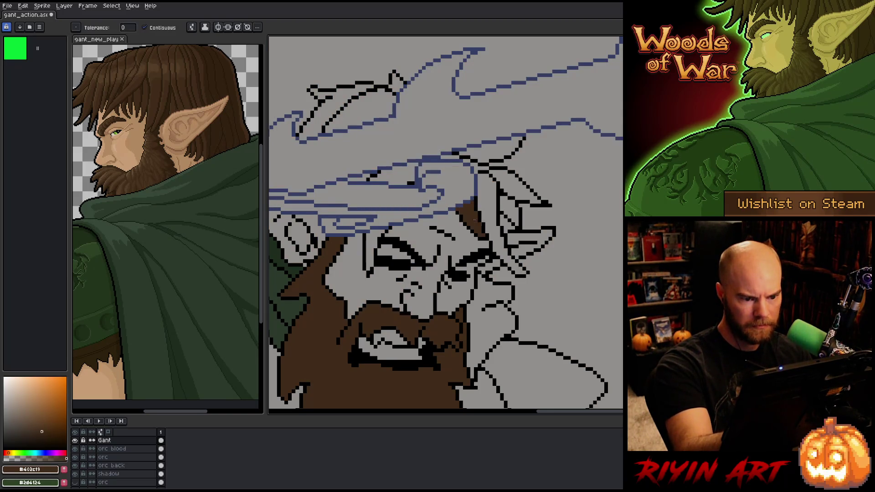
# Close the hair outline beside the face and fill its three hair sections dark brown.
pyautogui.press('b')
pyautogui.moveTo(479, 179); pyautogui.dragTo(479, 201)
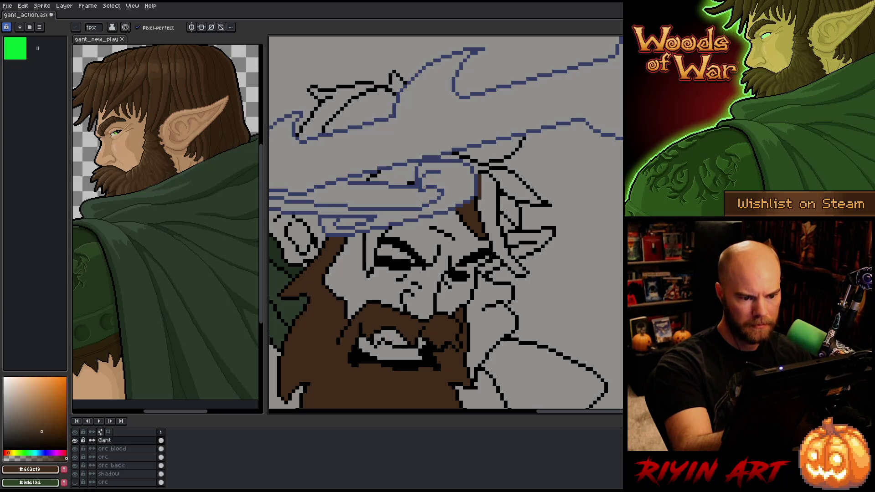
pyautogui.press('g')
pyautogui.click(484, 196)
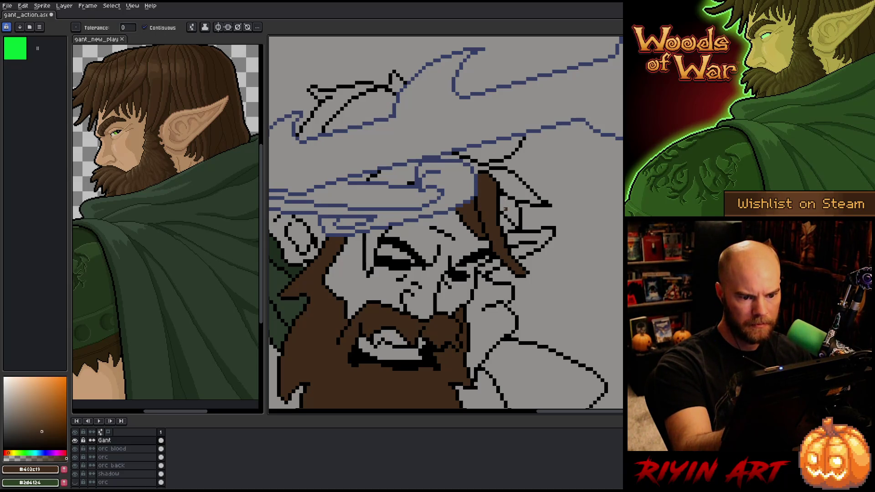
pyautogui.click(505, 209)
pyautogui.click(513, 184)
# Close a gap in the hair outline and pencil brown hair strands leftward under the blade.
pyautogui.press('b')
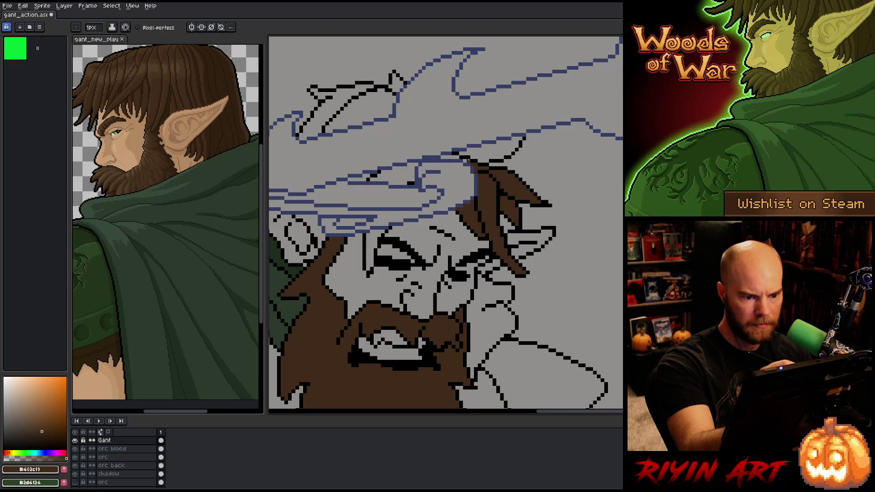
pyautogui.moveTo(465, 157); pyautogui.dragTo(457, 156)
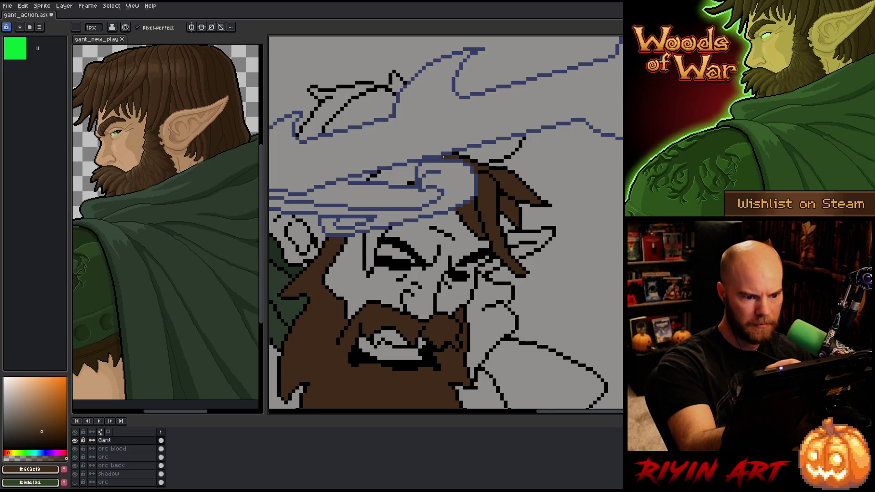
pyautogui.moveTo(412, 182); pyautogui.dragTo(413, 167)
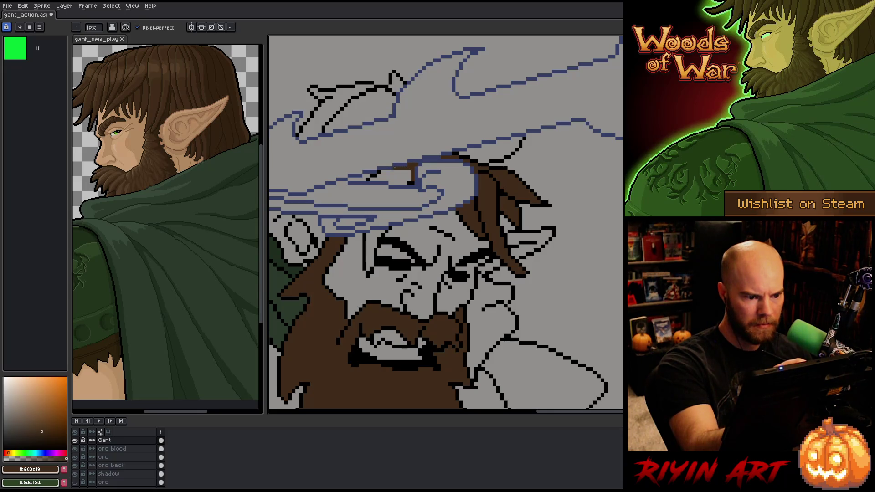
pyautogui.moveTo(390, 172); pyautogui.dragTo(380, 172)
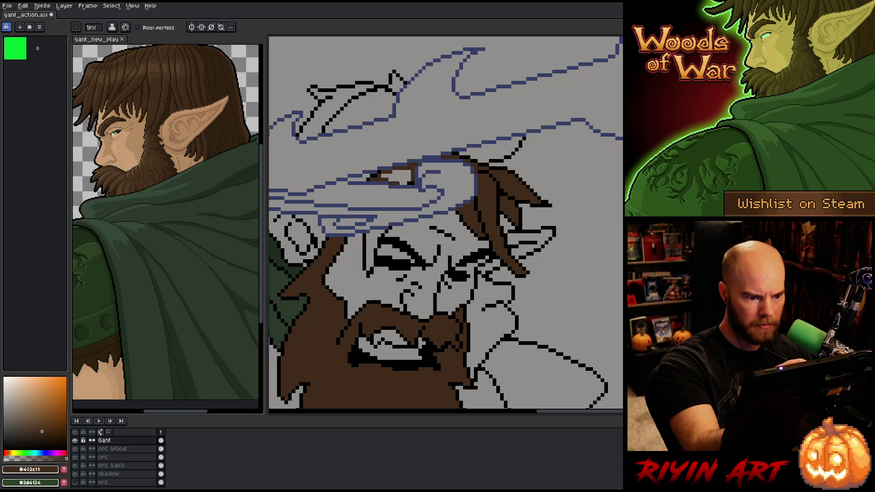
# Fill the gap in the hair stroke and draw the crest's brown edge, undoing a stray crest fill.
pyautogui.press('g')
pyautogui.click(400, 176)
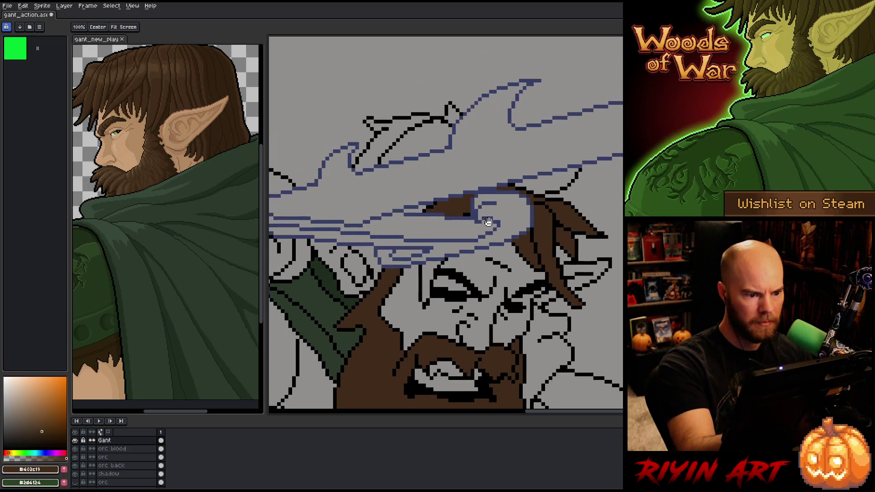
pyautogui.moveTo(359, 176); pyautogui.dragTo(416, 209)
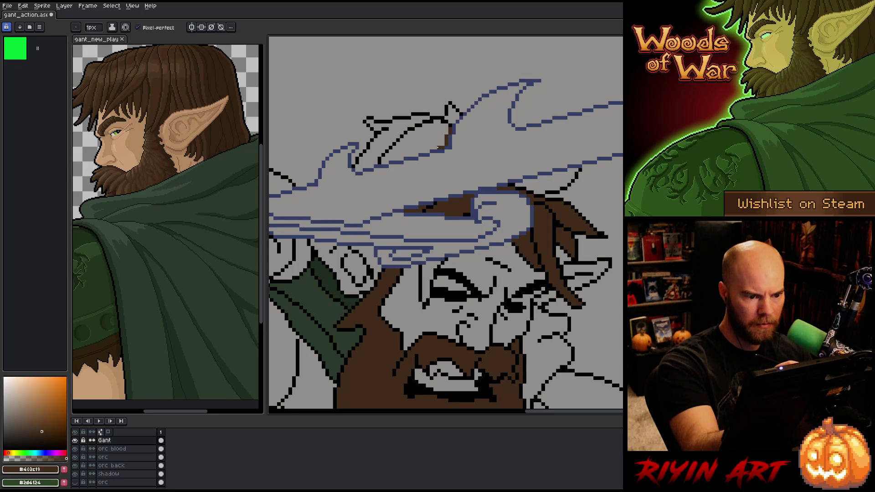
pyautogui.moveTo(438, 147); pyautogui.dragTo(388, 159)
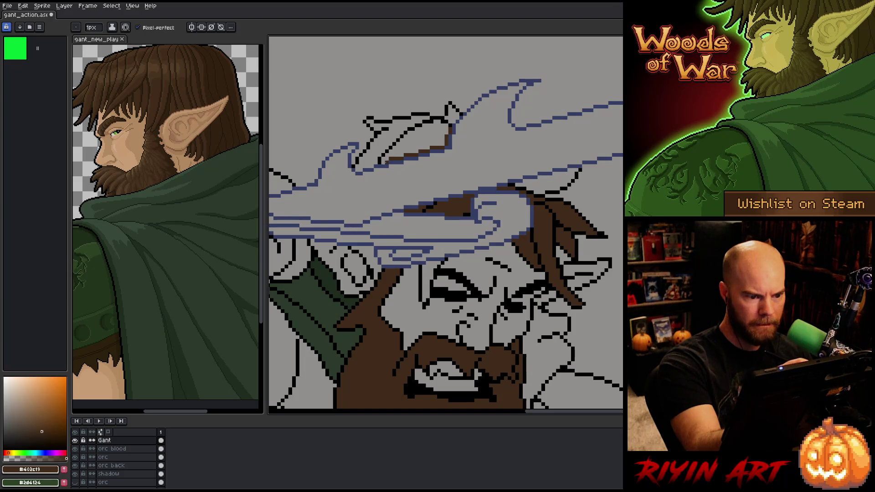
pyautogui.press('g')
pyautogui.click(415, 137)
pyautogui.click(464, 95)
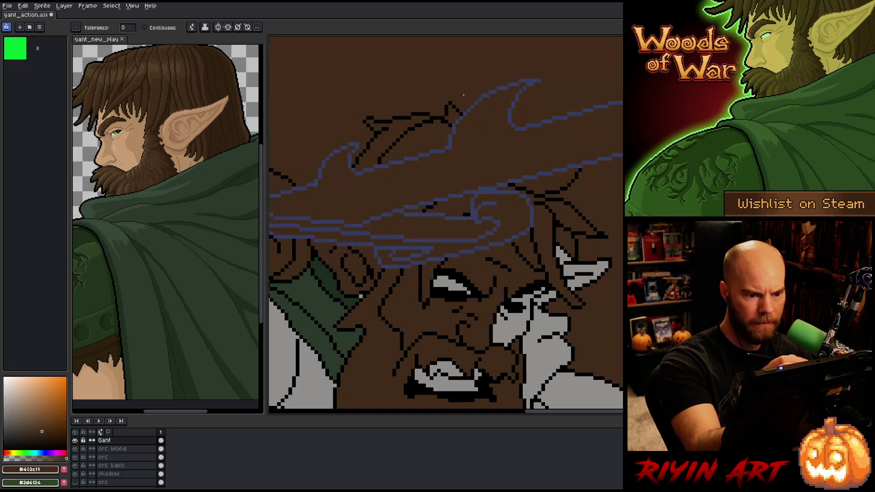
pyautogui.hotkey('ctrl', 'z')
pyautogui.press('b')
pyautogui.press('g')
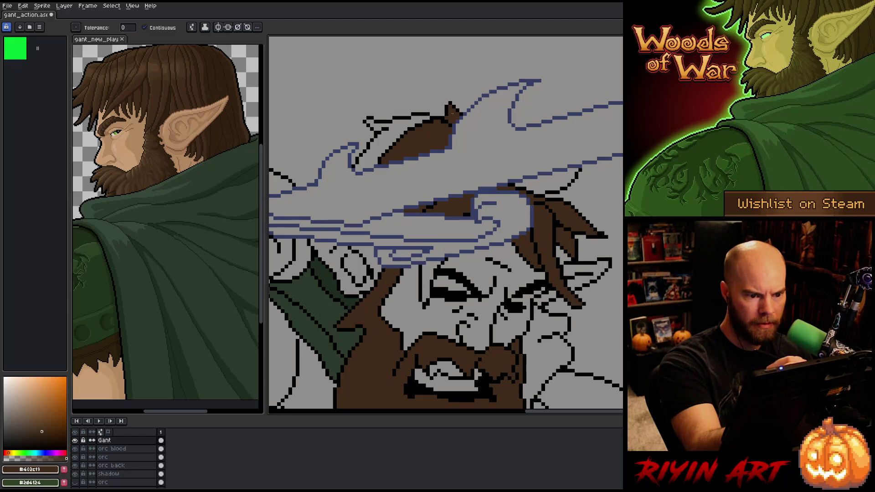
pyautogui.press('b')
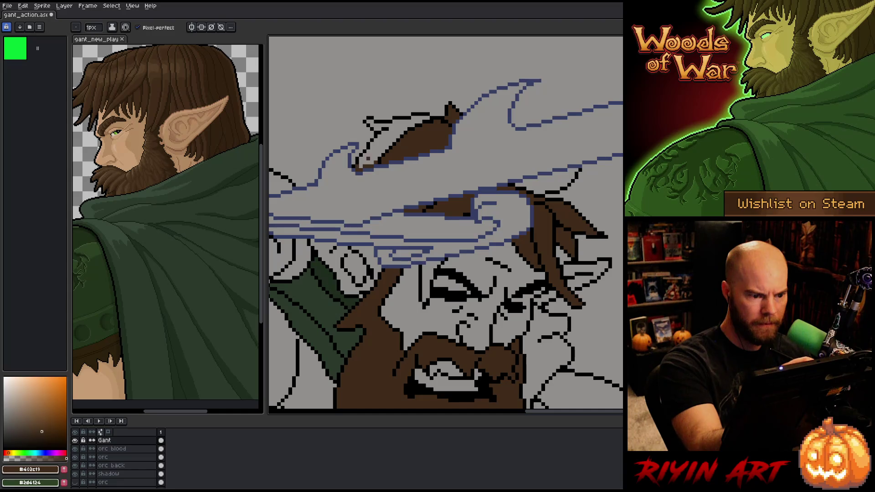
# Sample the cloak's dark green and fill the collar area to the right of the face.
pyautogui.moveTo(436, 151); pyautogui.dragTo(489, 115)
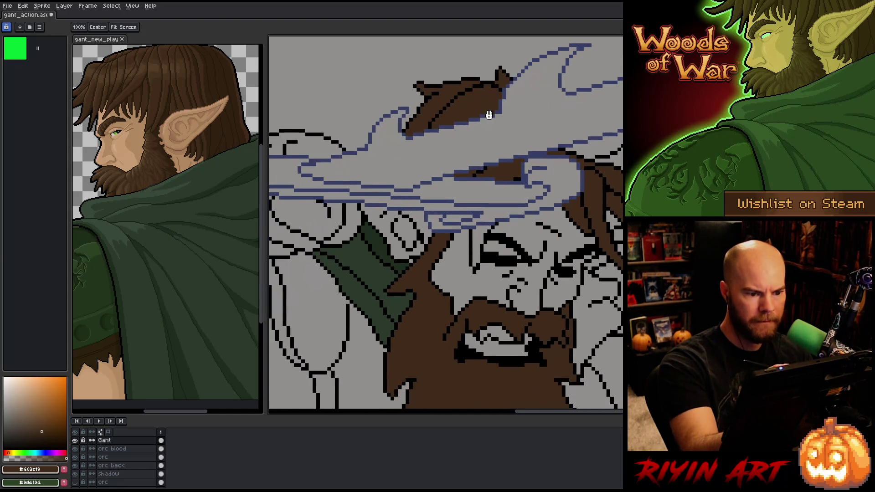
pyautogui.press('b')
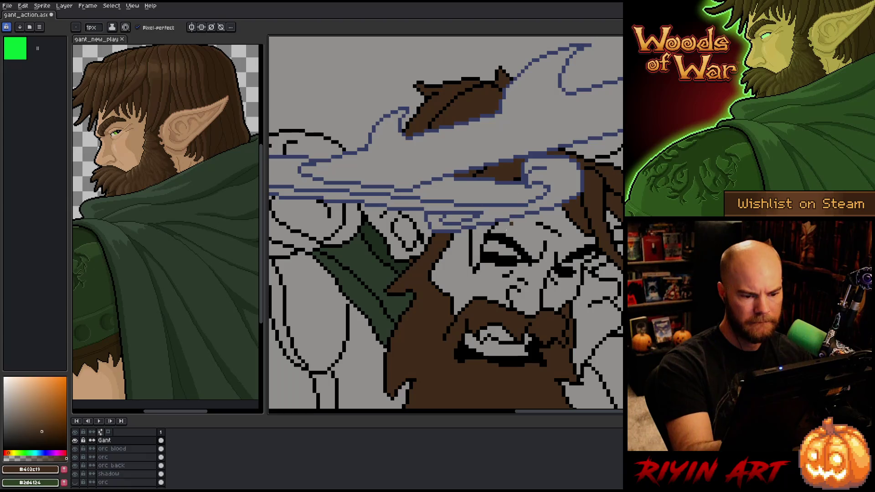
pyautogui.press('g')
pyautogui.keyDown('alt'); pyautogui.click(410, 261); pyautogui.keyUp('alt')
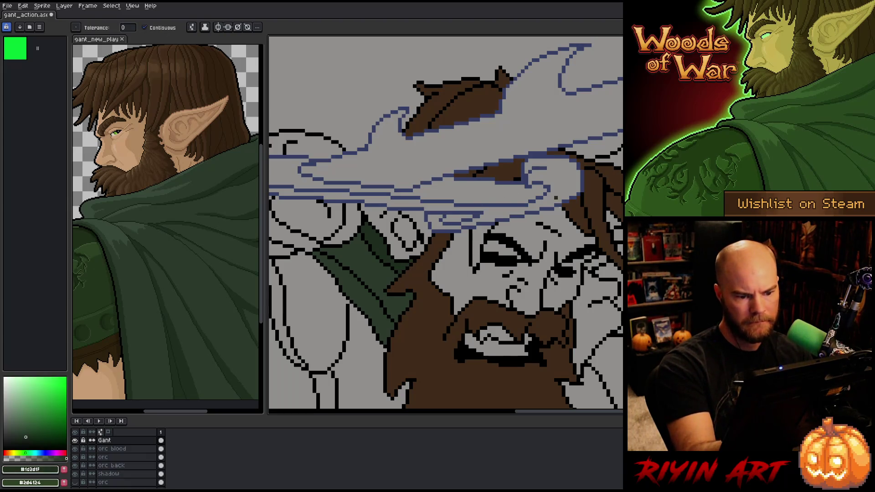
pyautogui.moveTo(556, 198); pyautogui.dragTo(590, 182)
pyautogui.press('b')
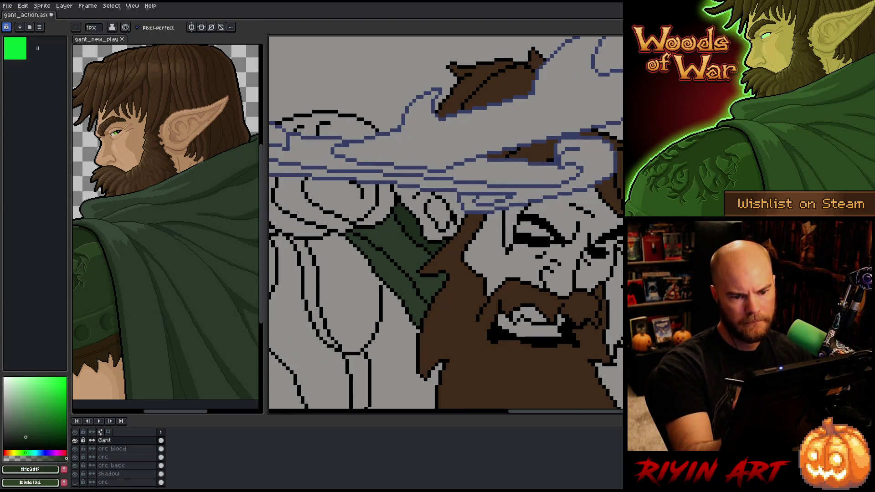
pyautogui.keyDown('alt'); pyautogui.click(597, 187); pyautogui.keyUp('alt')
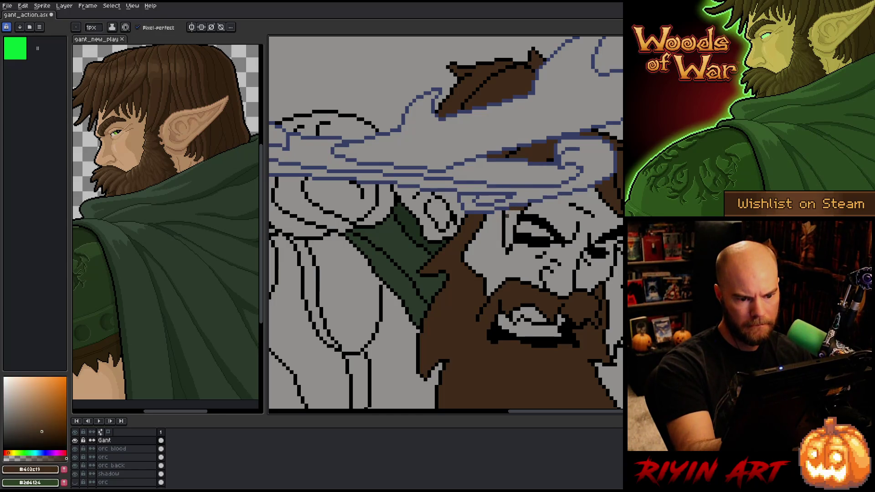
pyautogui.moveTo(584, 326); pyautogui.dragTo(559, 253)
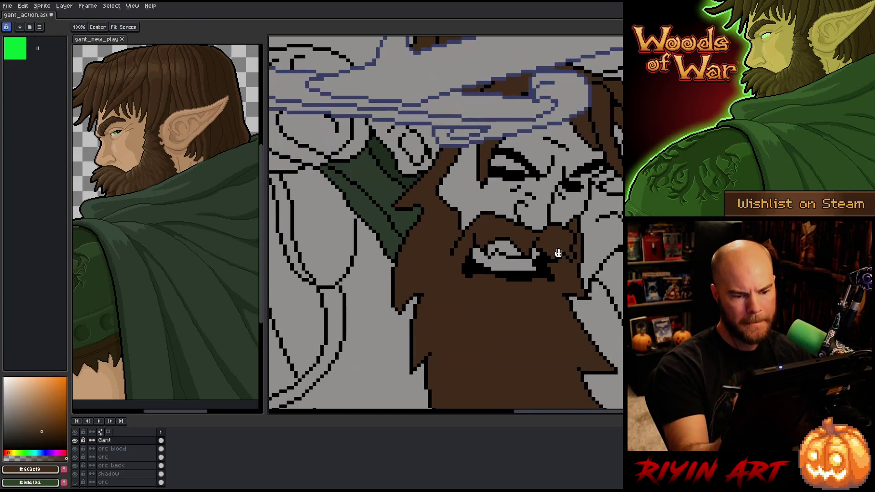
pyautogui.press('g')
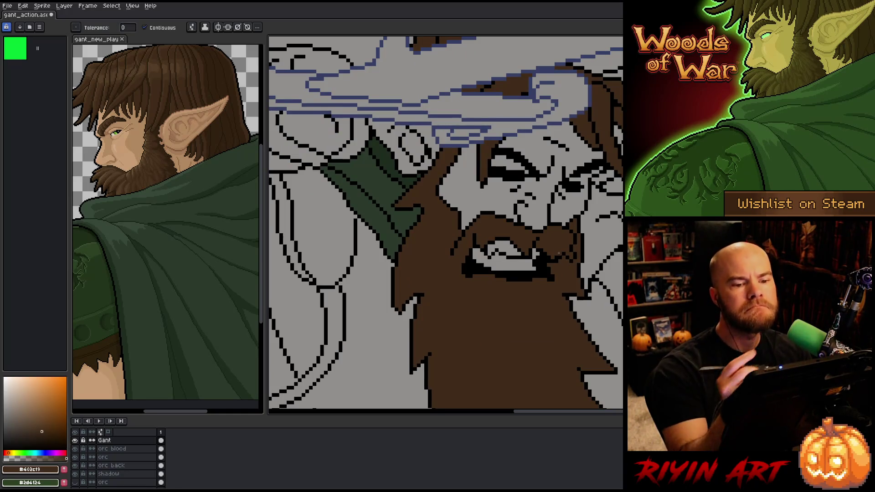
pyautogui.keyDown('alt'); pyautogui.click(388, 192); pyautogui.keyUp('alt')
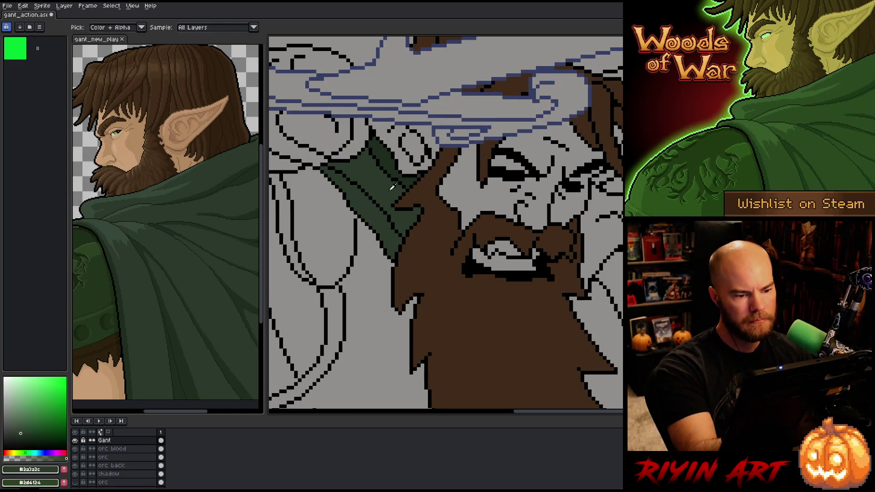
pyautogui.click(616, 188)
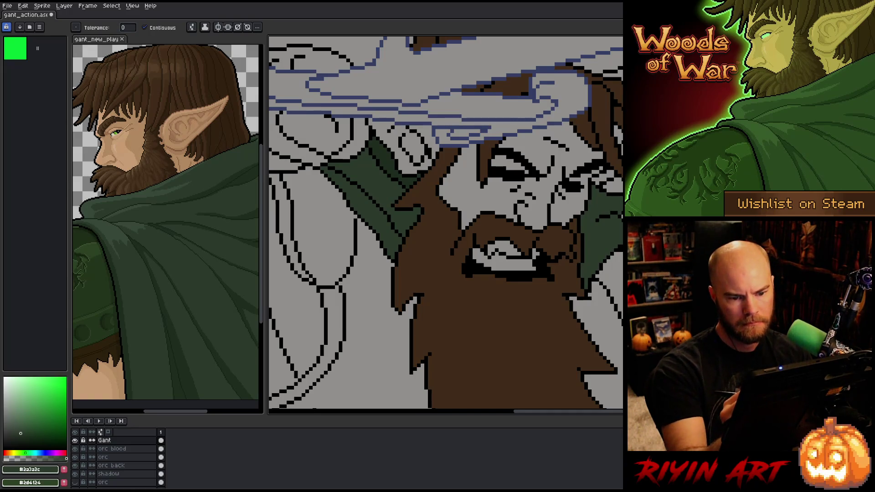
# Touch up stray pixels around the collar in dark cloak green, then pick the black outline colour.
pyautogui.press('b')
pyautogui.keyDown('alt'); pyautogui.click(409, 174); pyautogui.keyUp('alt')
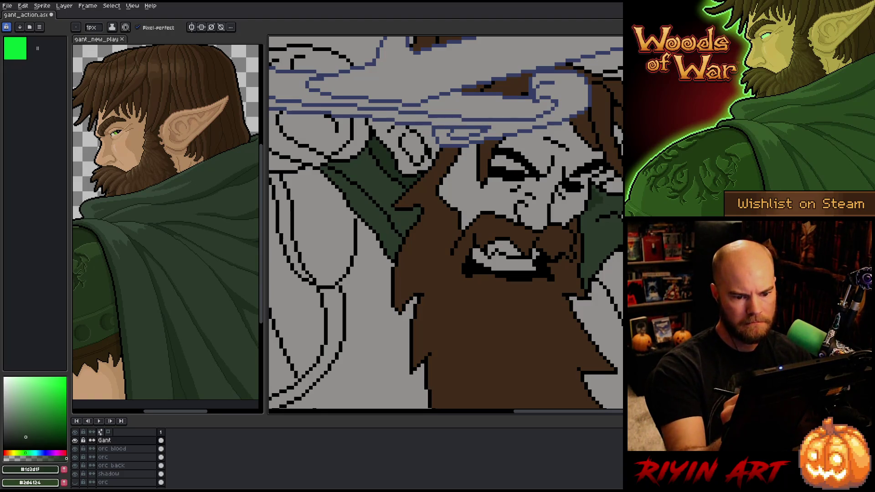
pyautogui.keyDown('alt'); pyautogui.click(597, 262); pyautogui.keyUp('alt')
pyautogui.click(591, 294)
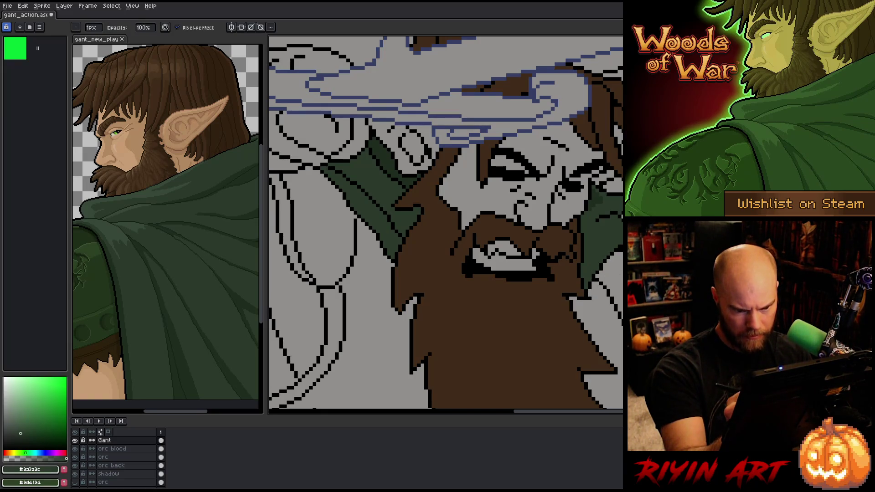
pyautogui.keyDown('alt'); pyautogui.click(602, 267); pyautogui.keyUp('alt')
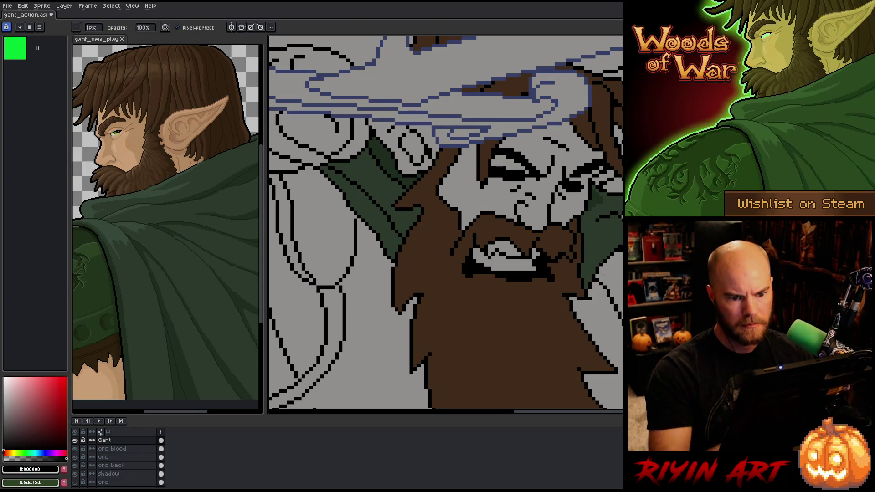
# Sample the vest green from the reference and fill the collar, torso and chest regions around the beard.
pyautogui.scroll(-3, 611, 269)
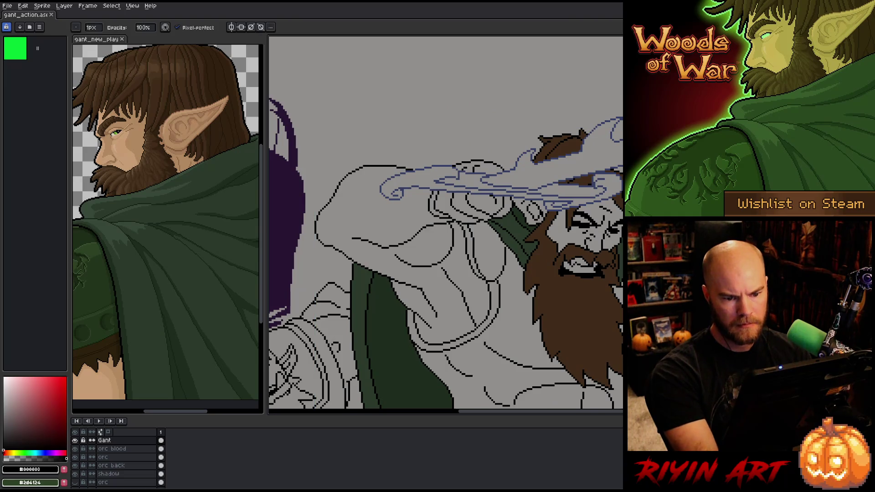
pyautogui.scroll(-2, 588, 263)
pyautogui.scroll(-1, 588, 264)
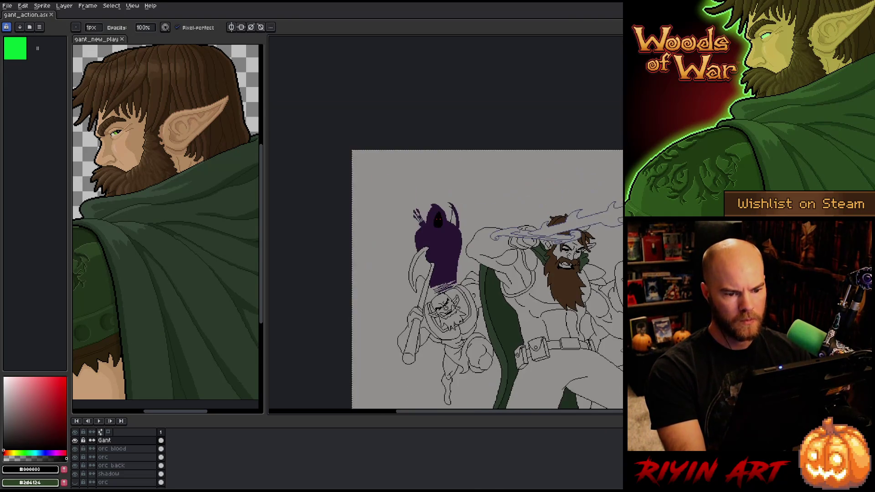
pyautogui.scroll(2, 501, 274)
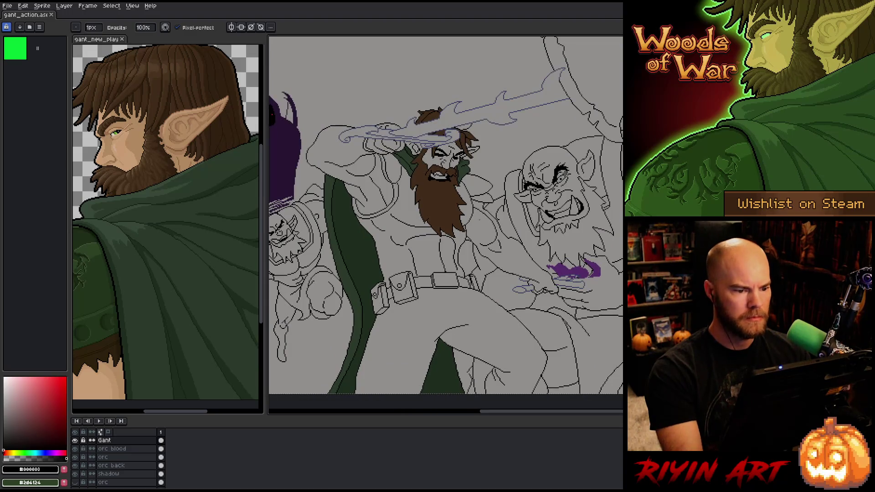
pyautogui.press('i')
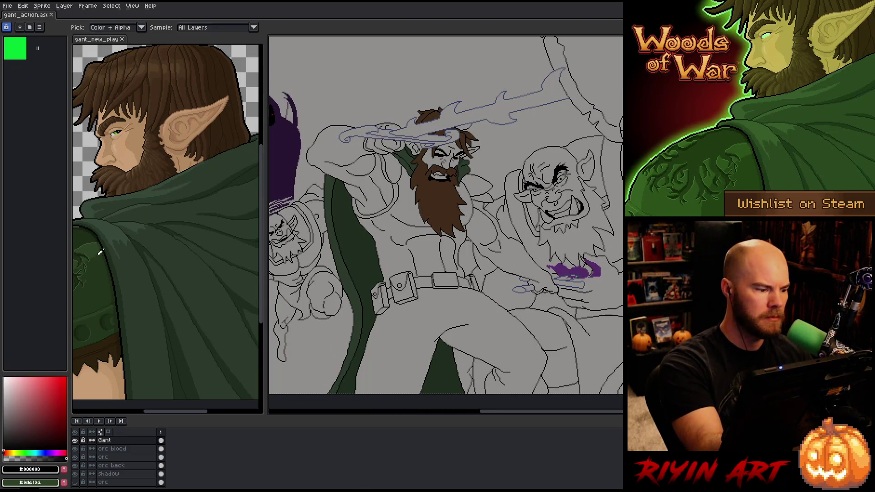
pyautogui.click(100, 253)
pyautogui.press('g')
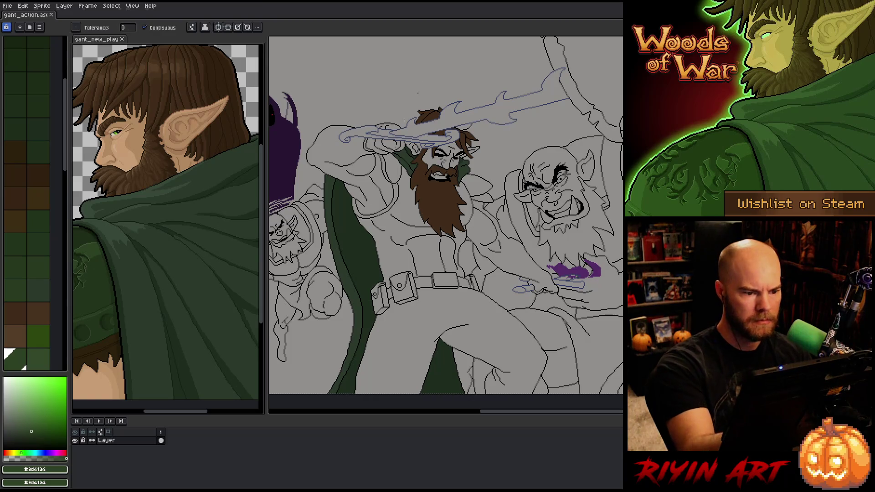
pyautogui.click(391, 170)
pyautogui.click(384, 168)
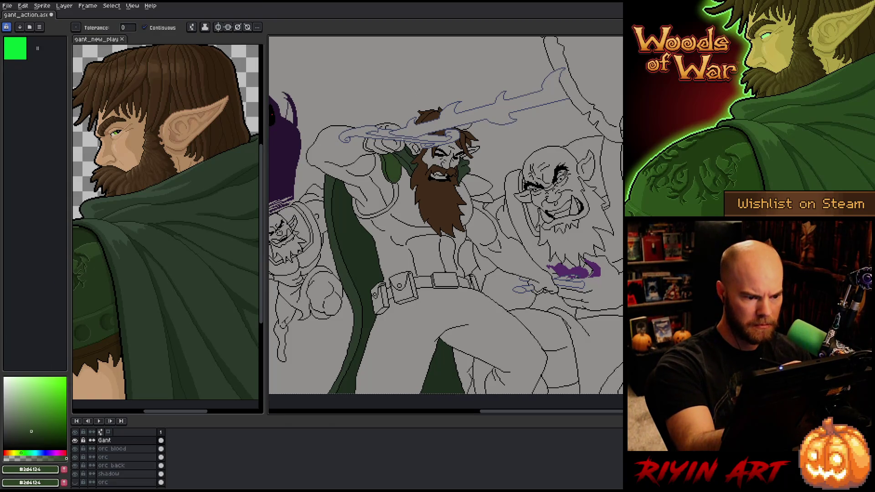
pyautogui.click(406, 206)
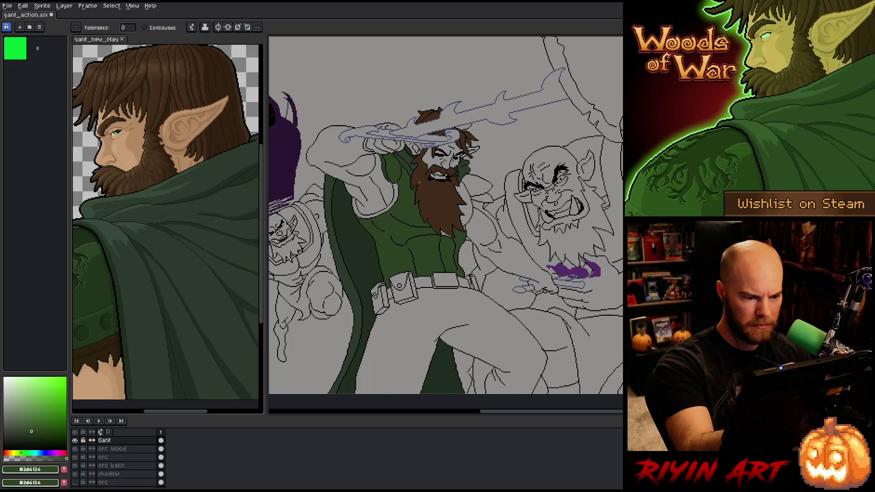
pyautogui.click(464, 204)
pyautogui.click(481, 185)
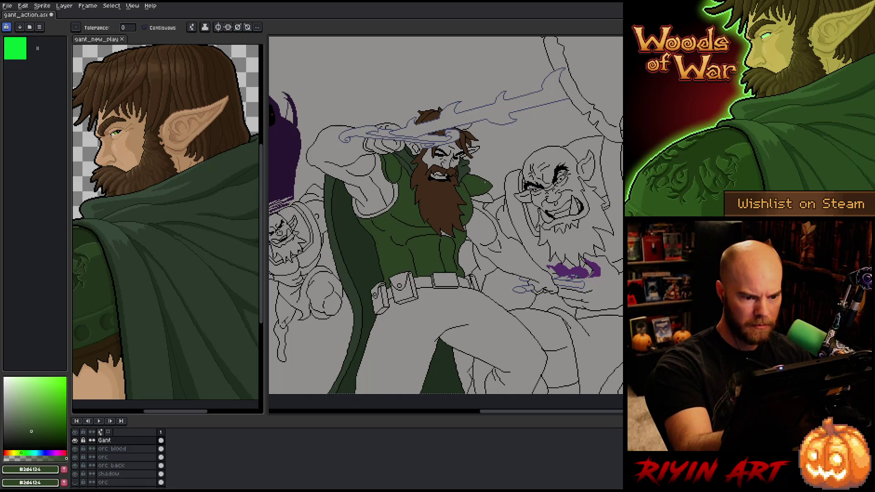
pyautogui.scroll(3, 410, 214)
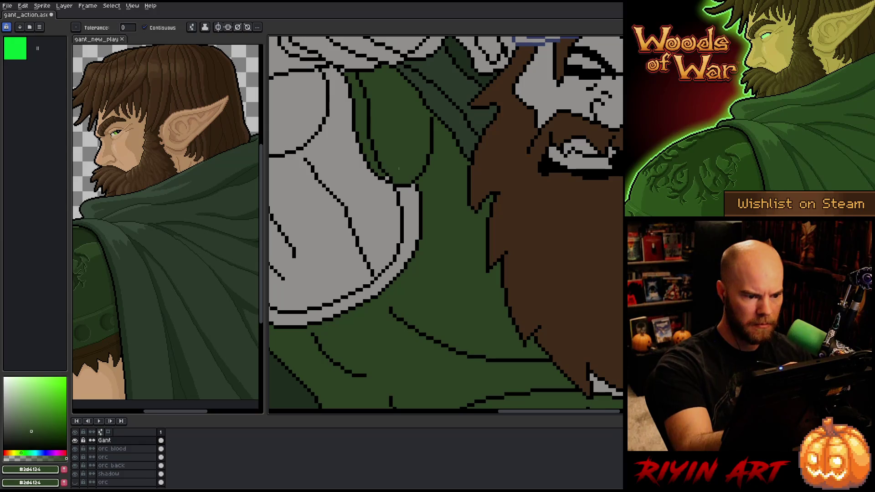
# Fill the narrow collar strip left of the beard, then fill the shoulder strap in dark brown #2d210d.
pyautogui.click(410, 214)
pyautogui.scroll(-2, 492, 274)
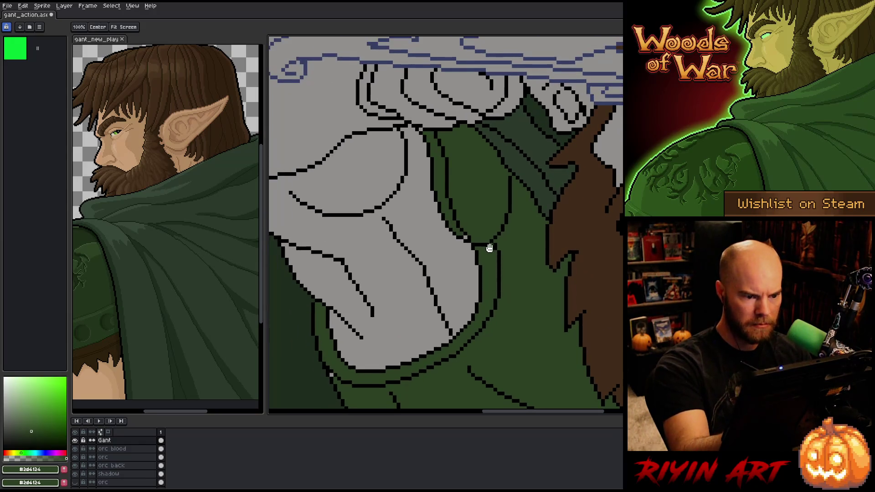
pyautogui.click(9, 452)
pyautogui.click(48, 437)
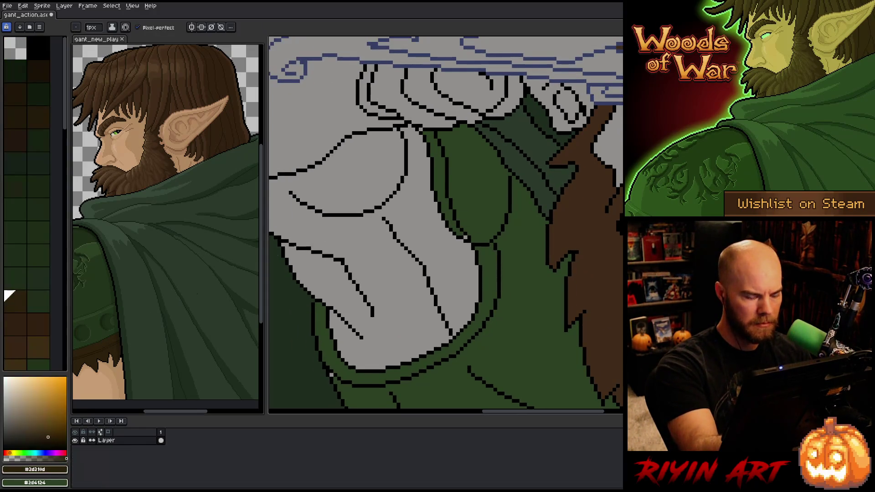
pyautogui.click(437, 164)
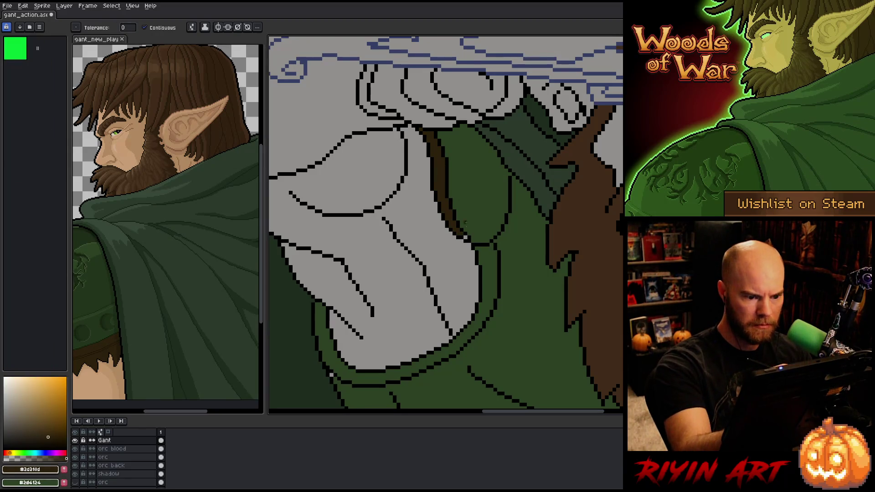
pyautogui.click(465, 239)
# Sample the vest green and paint over the leftover grey pixels beneath the beard.
pyautogui.moveTo(544, 314); pyautogui.dragTo(502, 203)
pyautogui.keyDown('alt'); pyautogui.click(313, 283); pyautogui.keyUp('alt')
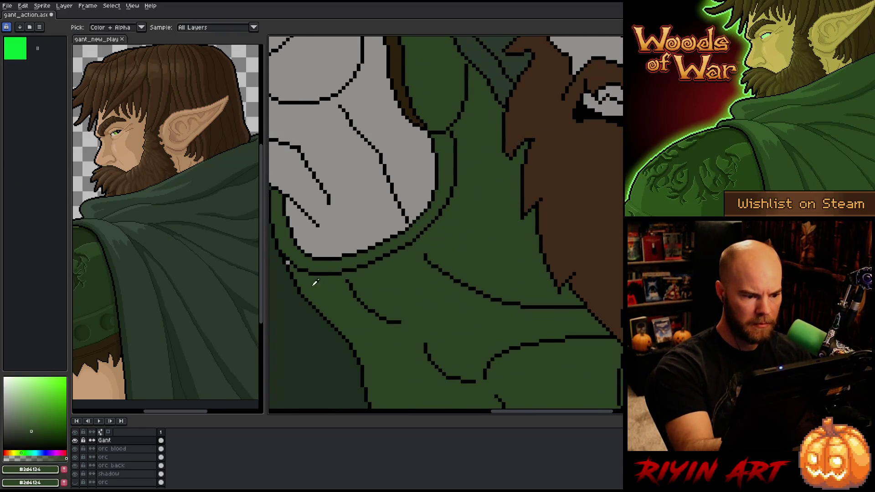
pyautogui.keyDown('alt'); pyautogui.click(400, 90); pyautogui.keyUp('alt')
pyautogui.scroll(-2, 480, 207)
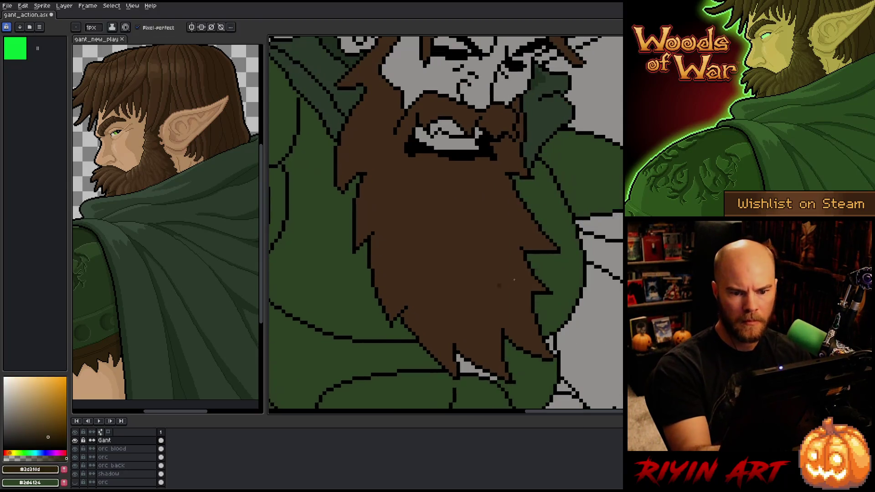
pyautogui.scroll(2, 480, 207)
pyautogui.moveTo(541, 239)
pyautogui.mouseDown()
pyautogui.moveTo(561, 214)
pyautogui.moveTo(578, 224)
pyautogui.mouseUp()
pyautogui.keyDown('alt'); pyautogui.click(565, 237); pyautogui.keyUp('alt')
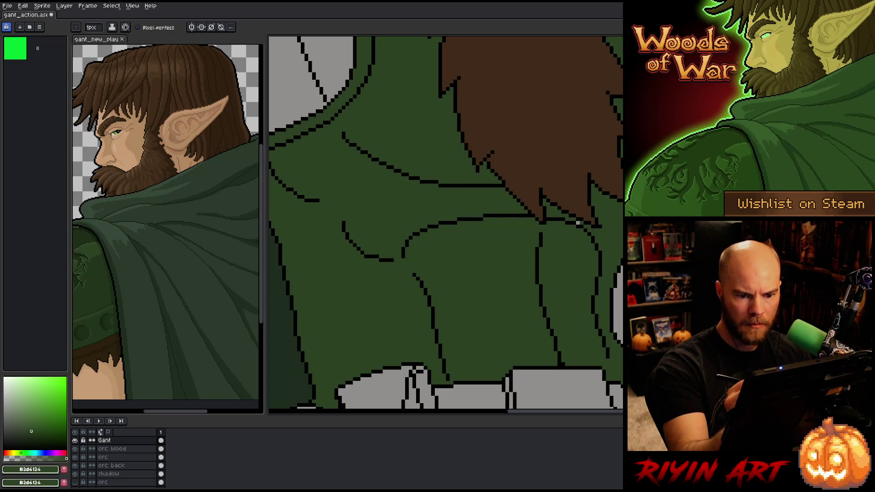
pyautogui.press('g')
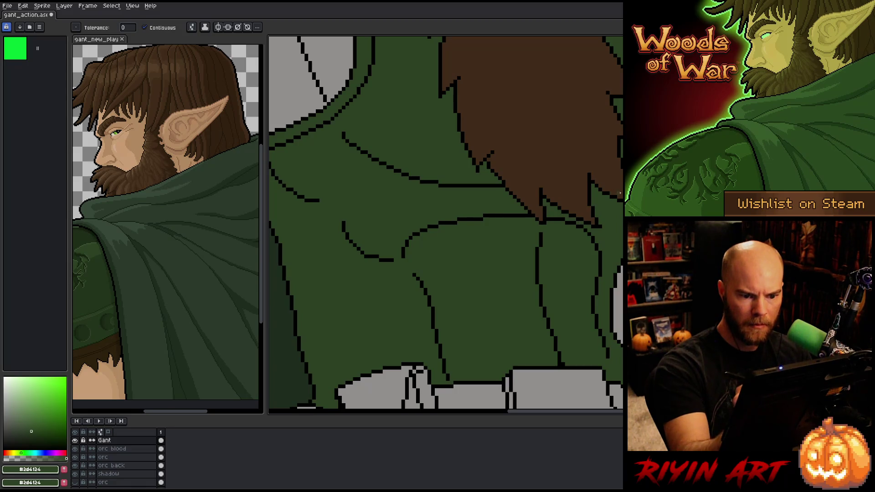
pyautogui.scroll(-1, 615, 313)
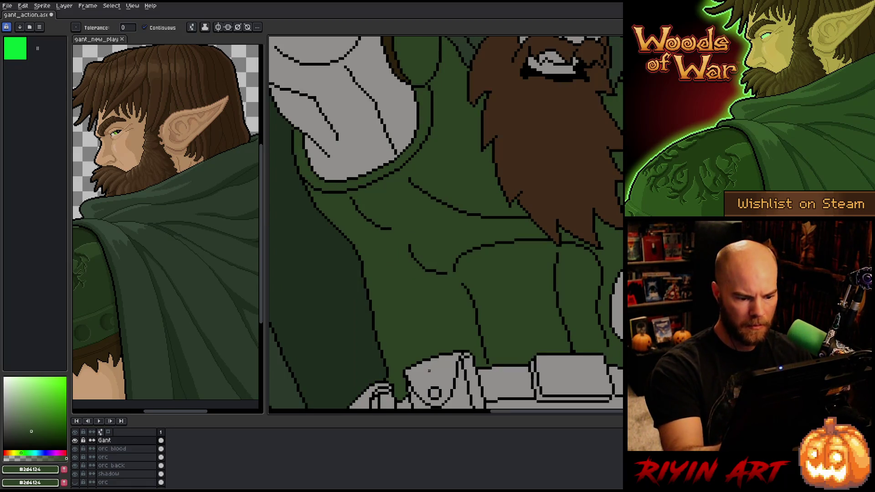
pyautogui.scroll(-2, 428, 372)
# Sample the strap's dark brown and fill the belt buckle, belt segments and pouch.
pyautogui.press('i')
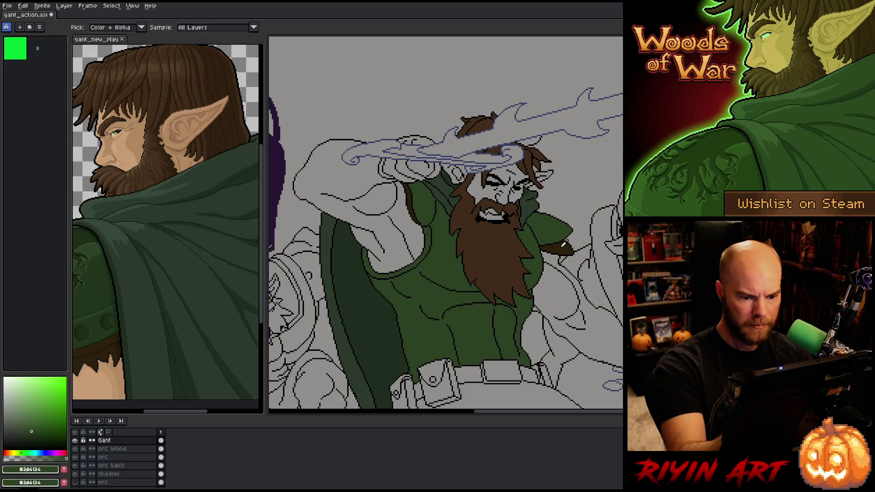
pyautogui.click(563, 245)
pyautogui.press('g')
pyautogui.scroll(-3, 565, 191)
pyautogui.click(495, 262)
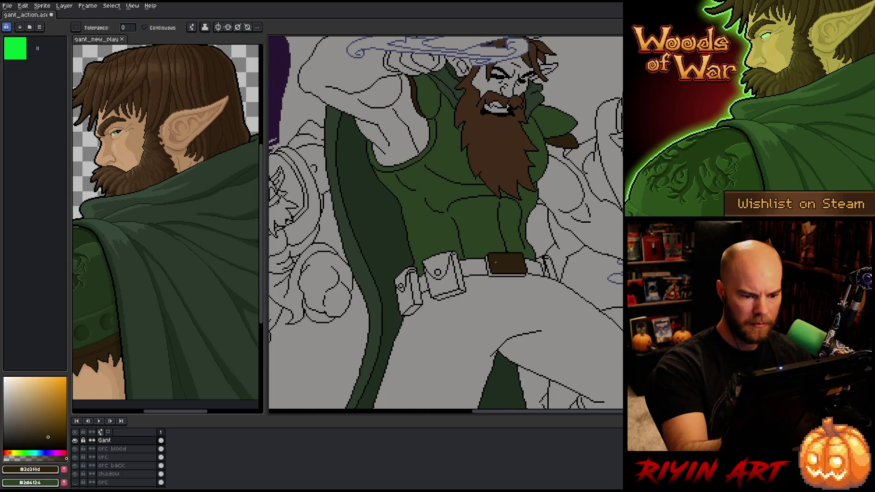
pyautogui.click(519, 261)
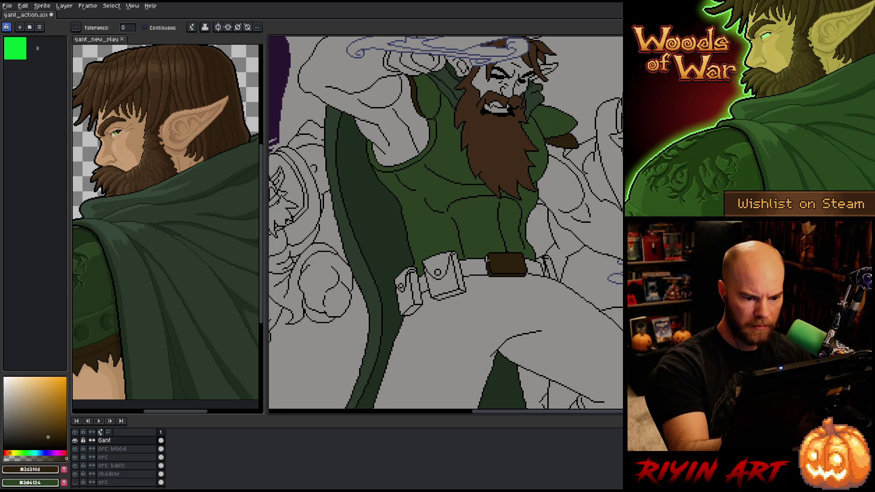
pyautogui.click(479, 258)
pyautogui.click(535, 267)
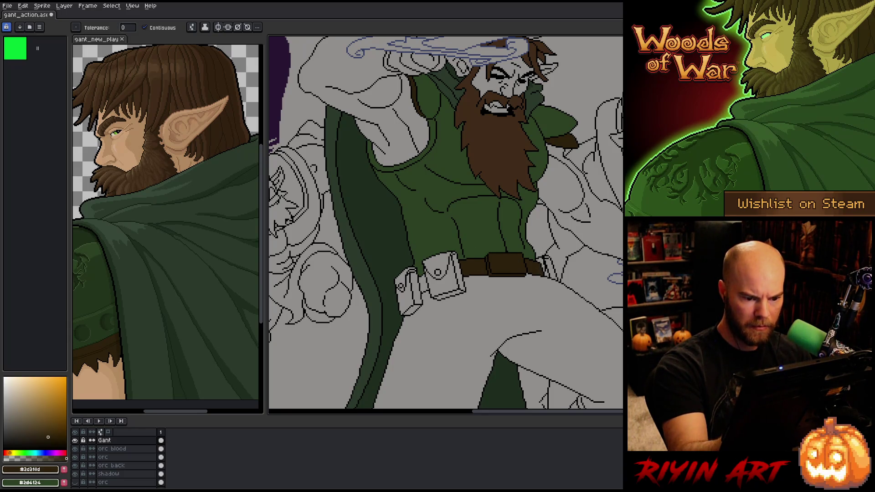
pyautogui.click(543, 267)
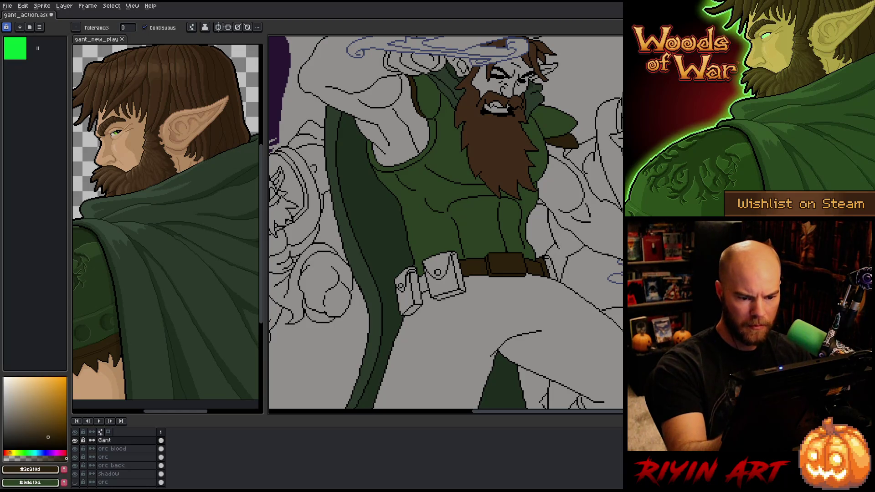
pyautogui.click(551, 269)
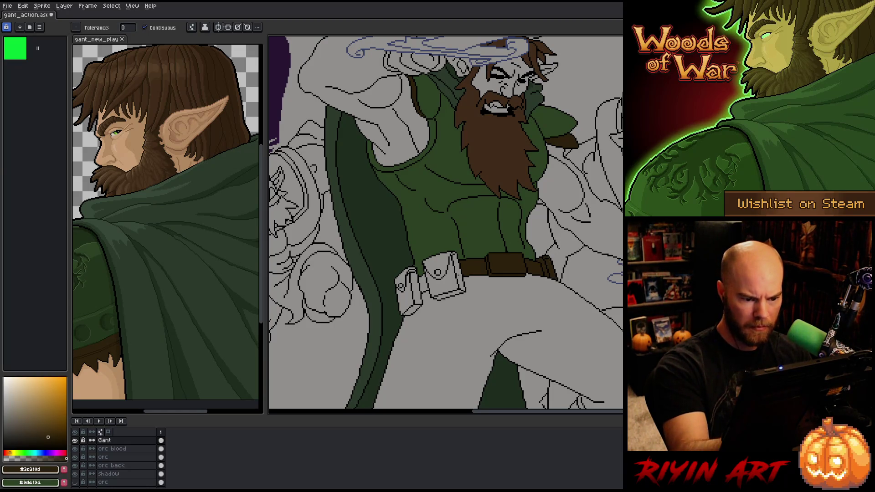
pyautogui.click(460, 271)
pyautogui.click(439, 288)
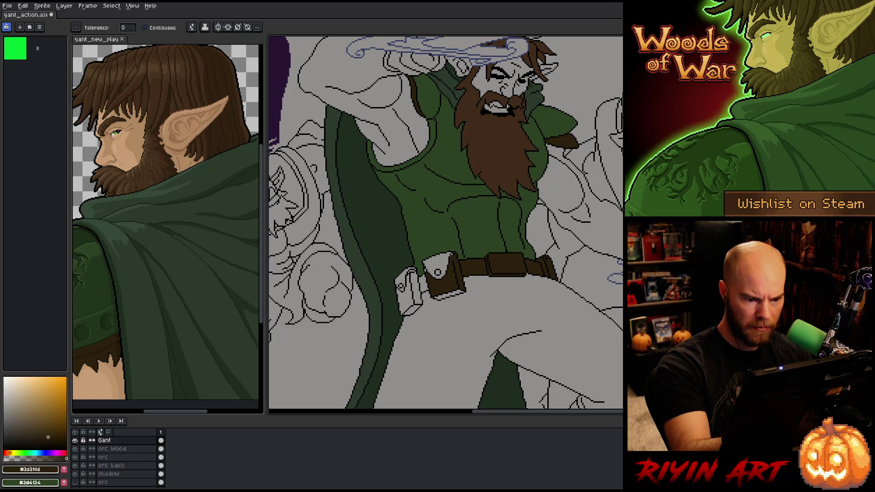
# Fill the pouch flap, its round button and the strap loop beside it dark brown.
pyautogui.scroll(3, 453, 255)
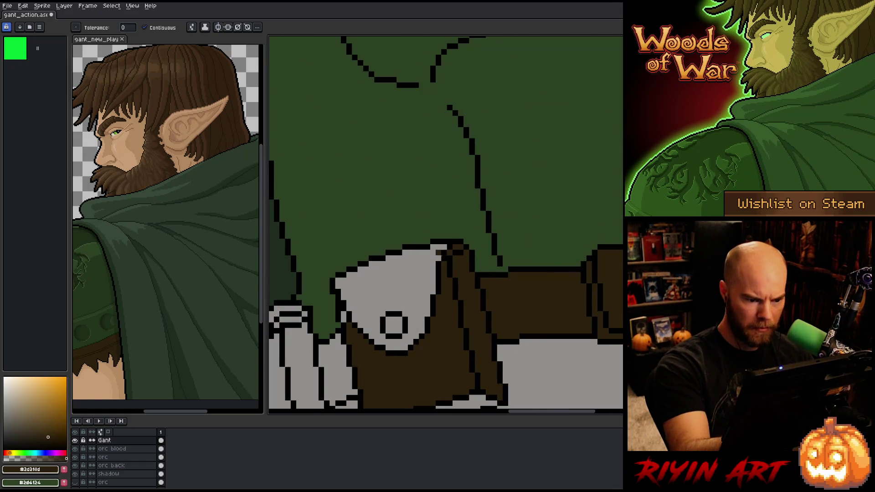
pyautogui.click(406, 309)
pyautogui.scroll(-2, 406, 308)
pyautogui.scroll(2, 433, 328)
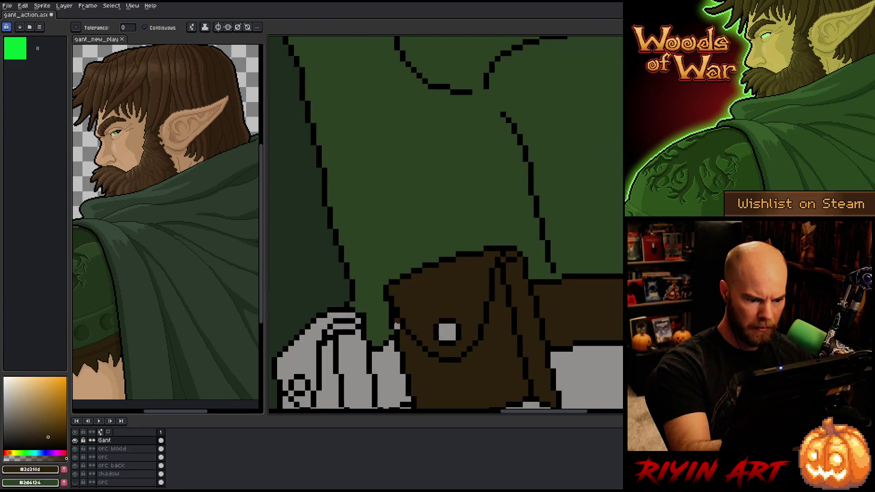
pyautogui.click(445, 330)
pyautogui.scroll(-3, 437, 350)
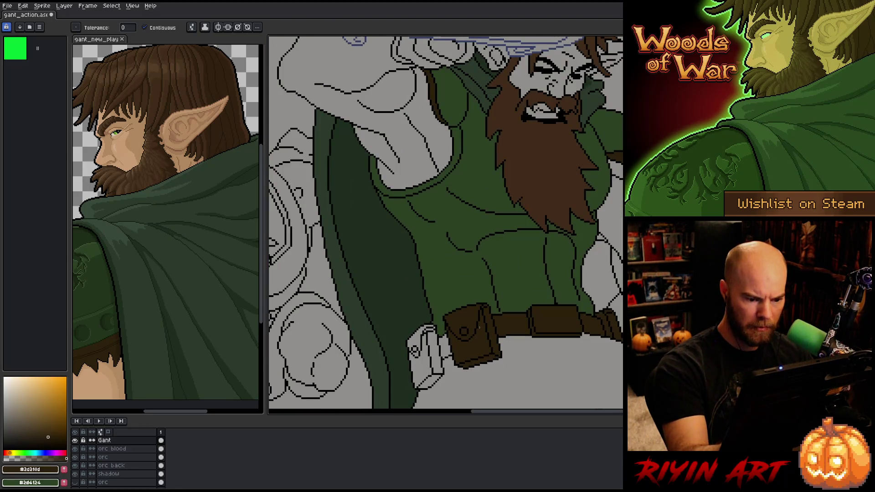
pyautogui.click(444, 346)
pyautogui.click(434, 353)
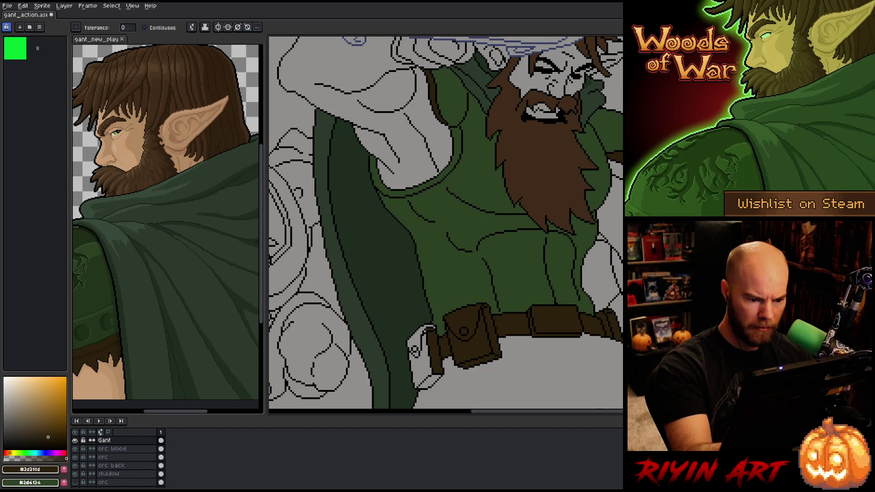
pyautogui.click(421, 369)
pyautogui.click(416, 336)
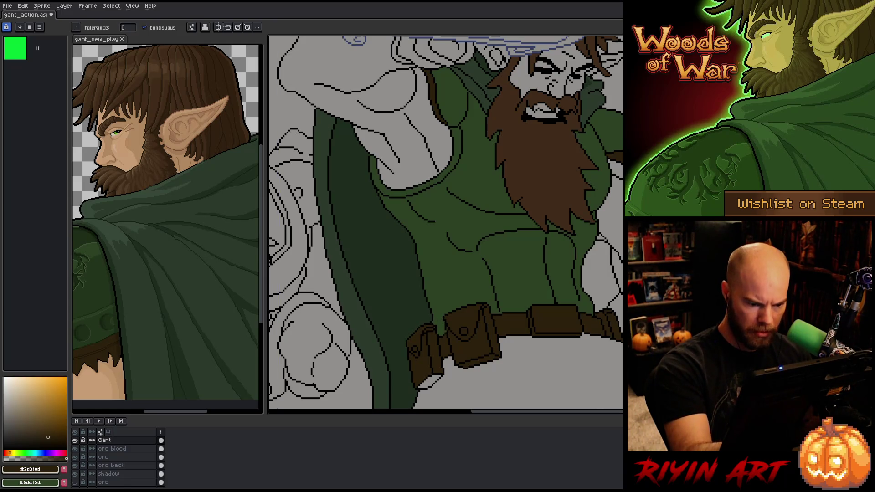
pyautogui.click(429, 382)
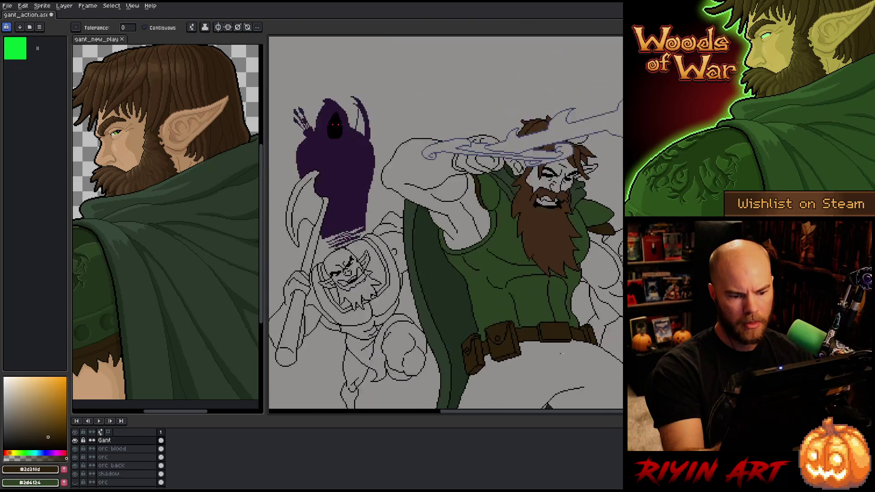
pyautogui.scroll(-2, 582, 373)
# Pick a brown from the reference's shoulder armor and fill the warrior's pants.
pyautogui.moveTo(581, 373)
pyautogui.mouseDown()
pyautogui.moveTo(506, 308)
pyautogui.moveTo(472, 304)
pyautogui.mouseUp()
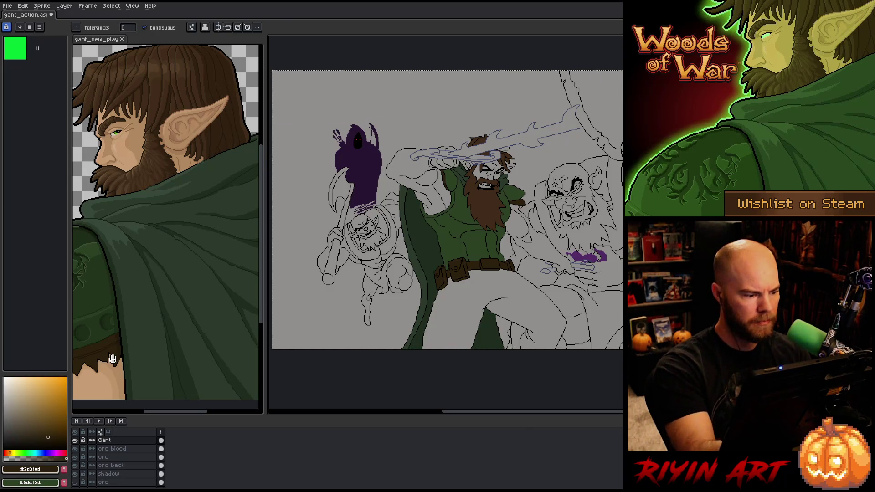
pyautogui.moveTo(109, 351); pyautogui.dragTo(192, 327)
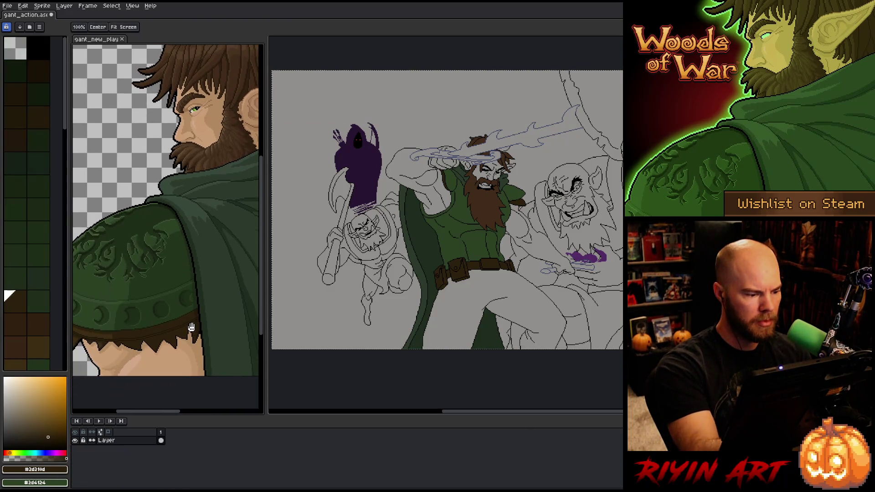
pyautogui.keyDown('alt'); pyautogui.click(112, 333); pyautogui.keyUp('alt')
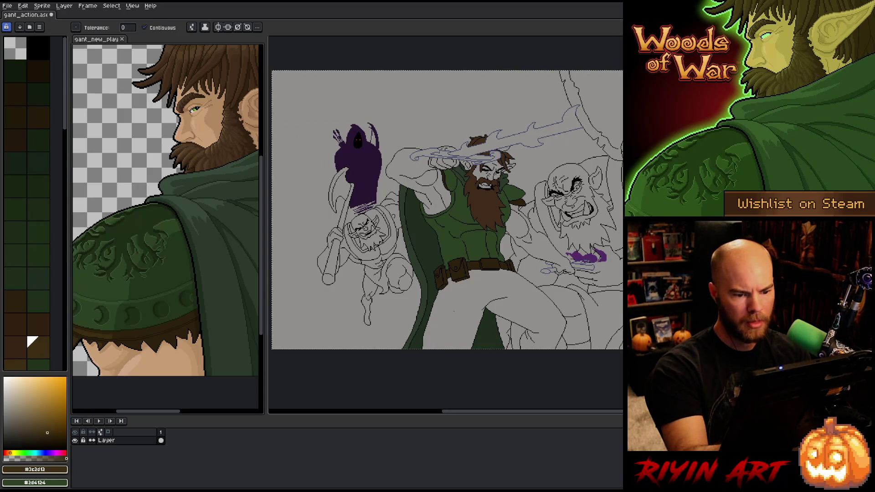
pyautogui.click(455, 321)
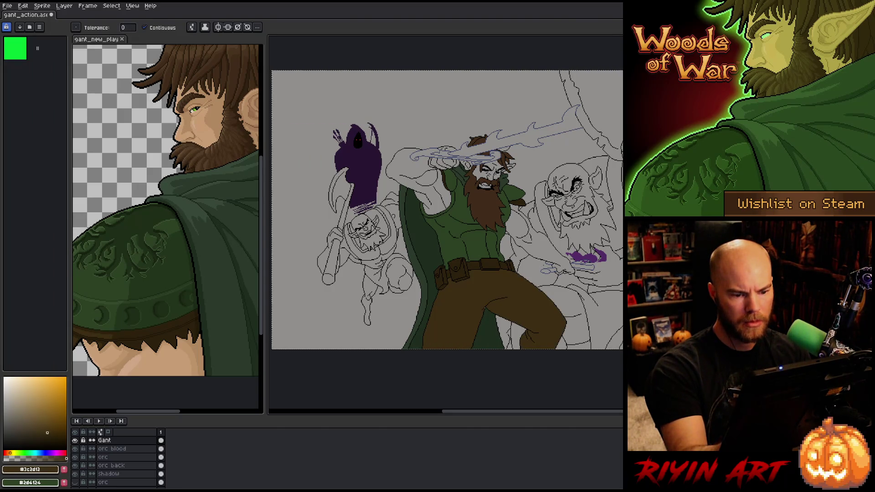
pyautogui.scroll(3, 483, 297)
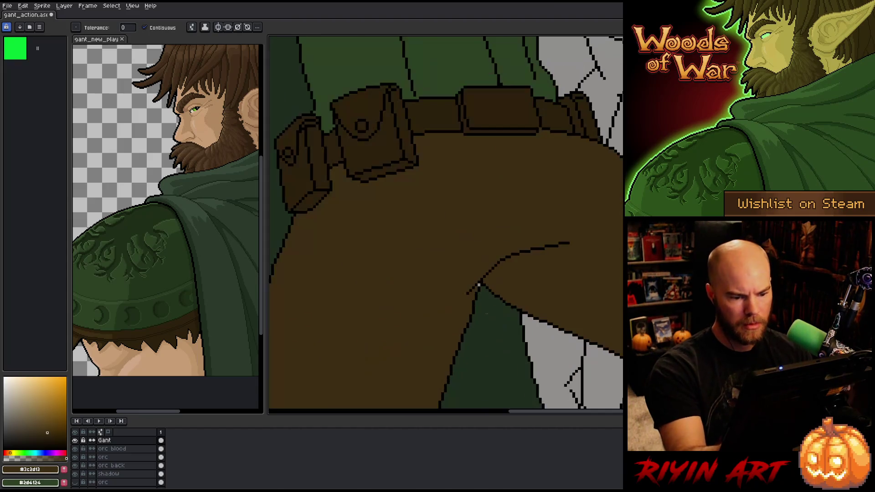
# Return to the Pencil with the warrior's body in view and save the file.
pyautogui.press('b')
pyautogui.scroll(-3, 447, 201)
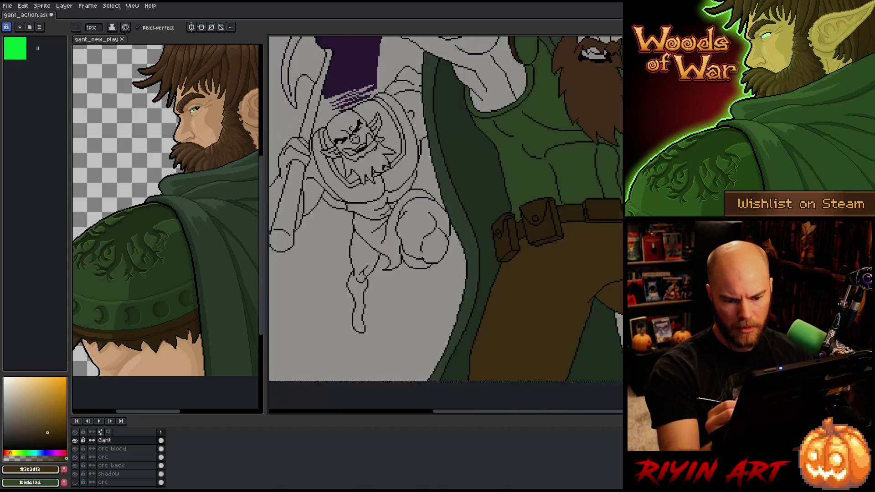
pyautogui.press('v')
pyautogui.press('h')
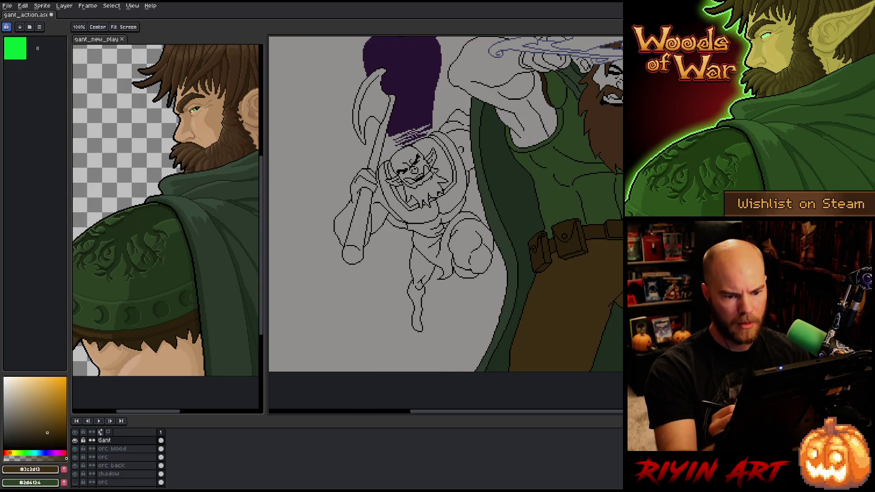
pyautogui.moveTo(652, 267); pyautogui.dragTo(514, 326)
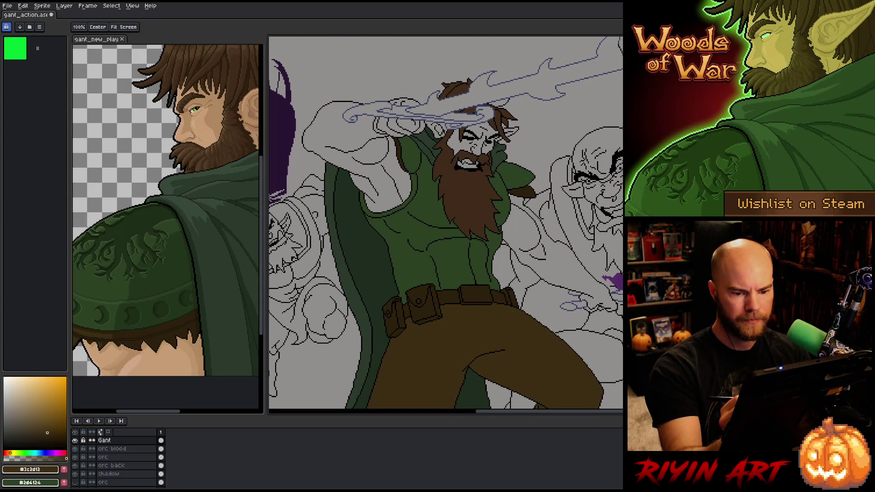
pyautogui.press('b')
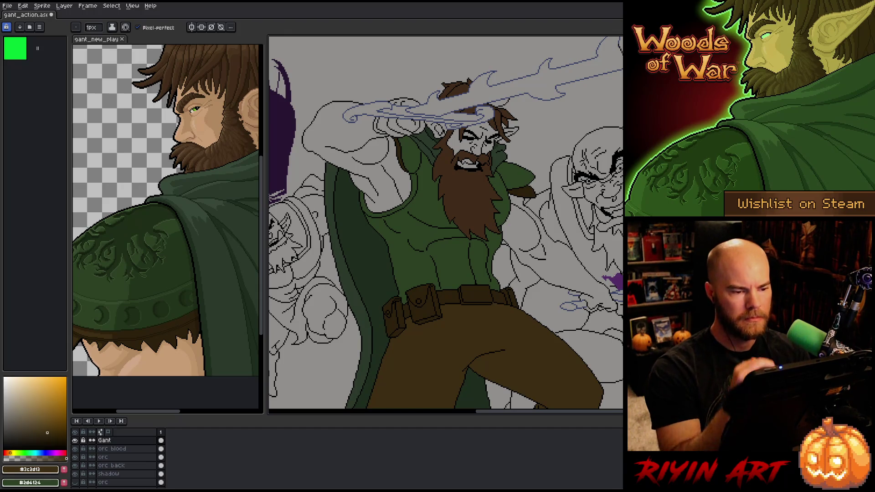
pyautogui.scroll(-2, 620, 285)
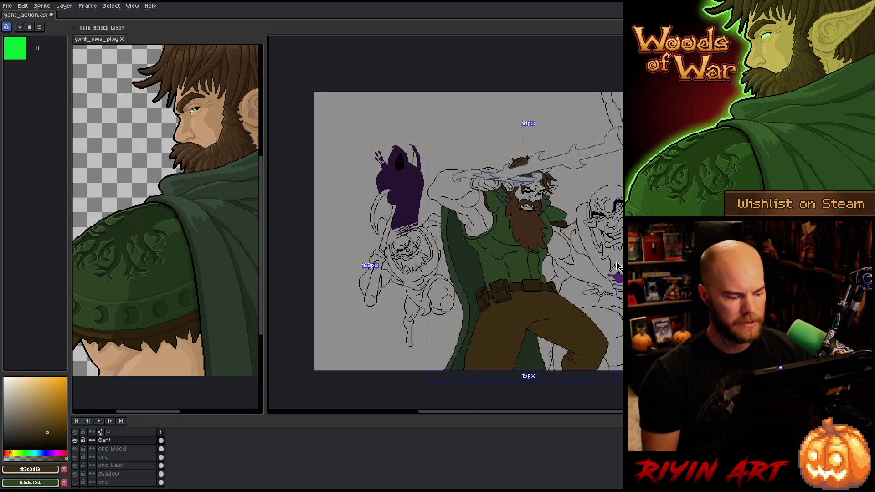
pyautogui.hotkey('ctrl', 's')
# Add a new empty Layer 4 on top of the battle scene.
pyautogui.scroll(2, 620, 265)
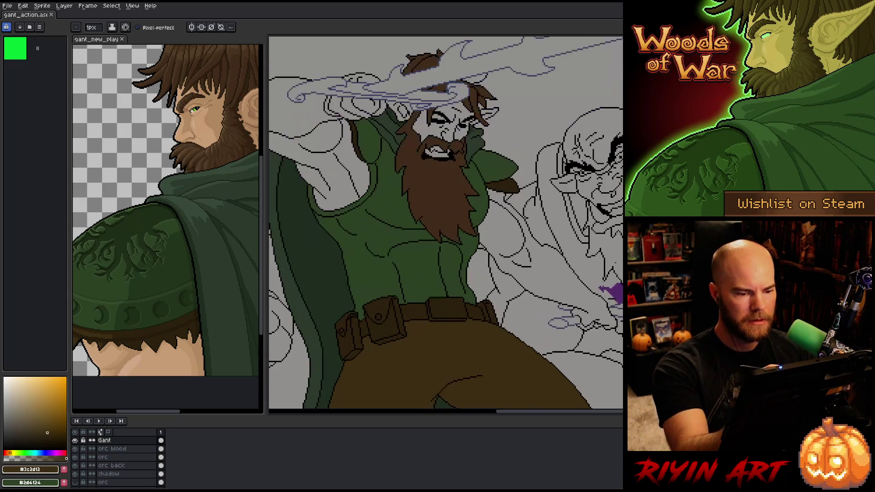
pyautogui.moveTo(309, 270)
pyautogui.mouseDown()
pyautogui.moveTo(341, 309)
pyautogui.moveTo(414, 334)
pyautogui.mouseUp()
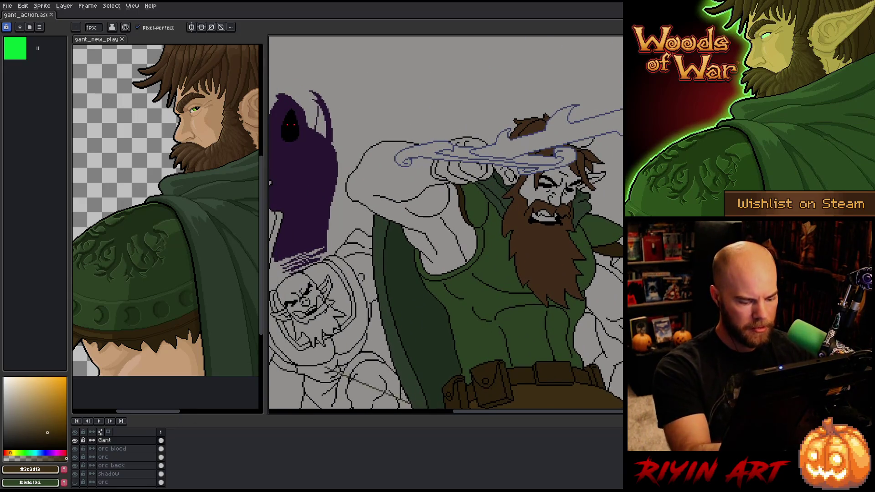
pyautogui.hotkey('shift', 'n')
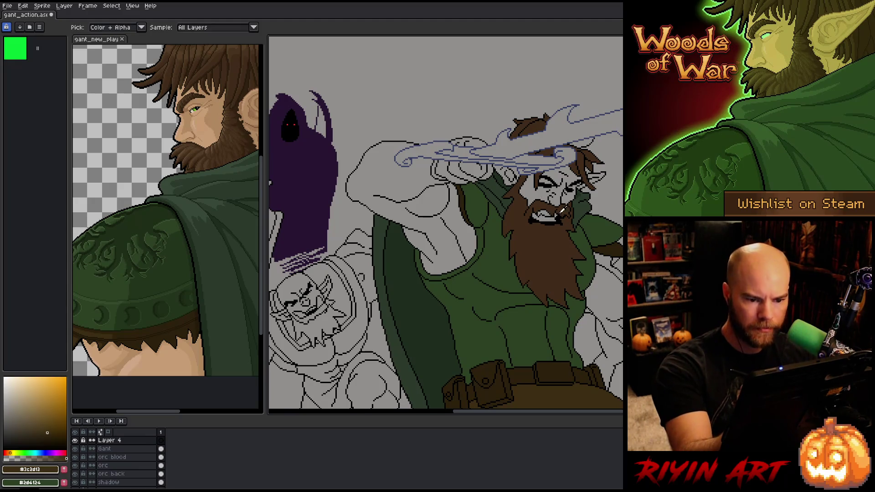
# Set the drawing colour to black, then undo a test stroke near the arm.
pyautogui.keyDown('alt'); pyautogui.click(400, 124); pyautogui.keyUp('alt')
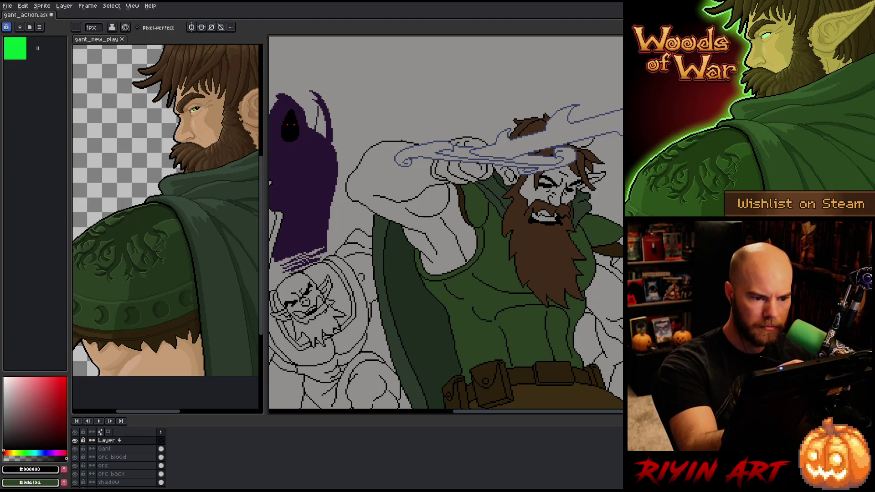
pyautogui.moveTo(388, 149)
pyautogui.mouseDown()
pyautogui.moveTo(391, 196)
pyautogui.moveTo(402, 199)
pyautogui.moveTo(378, 158)
pyautogui.mouseUp()
pyautogui.hotkey('ctrl', 'z')
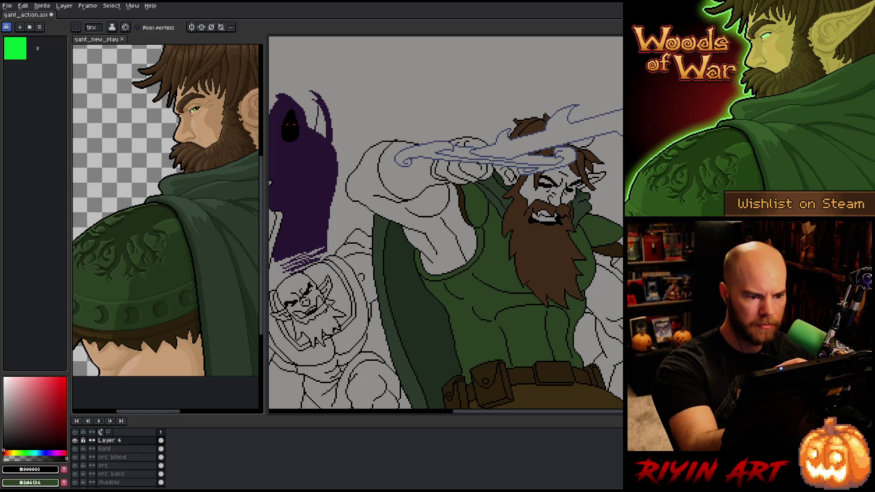
# Remove stray black outline pixels on the Gant layer, then make Layer 4 active again.
pyautogui.click(105, 449)
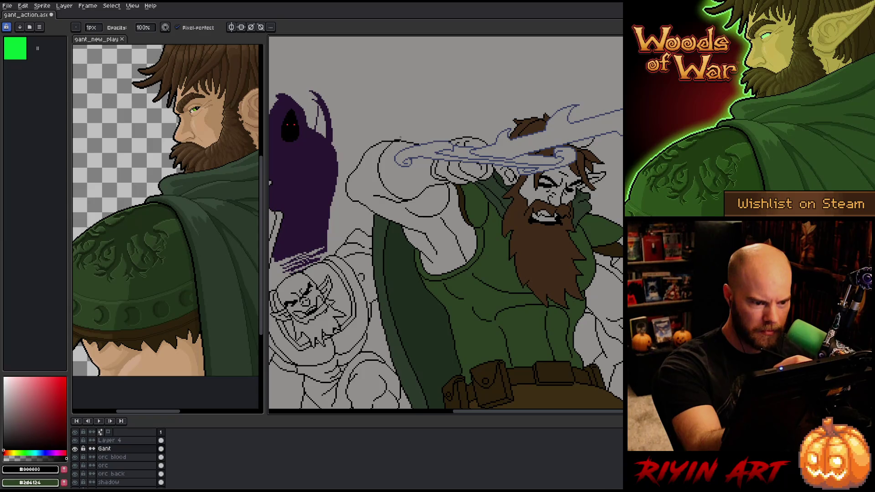
pyautogui.scroll(2, 396, 137)
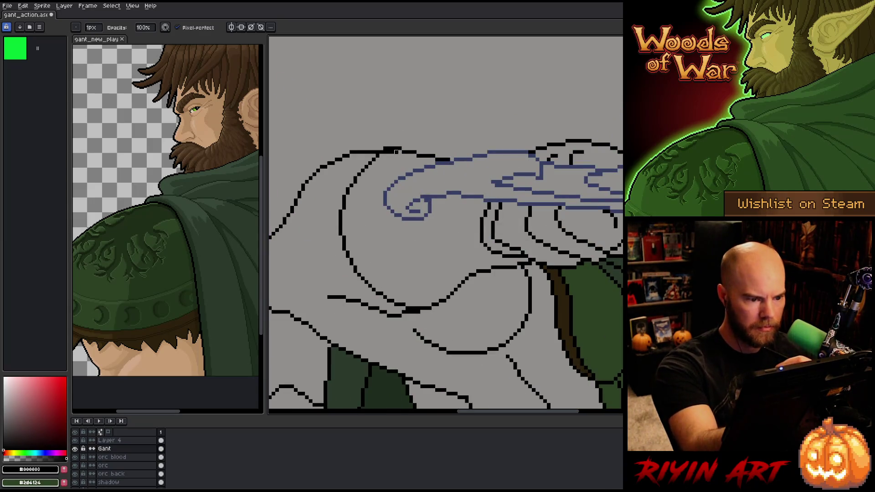
pyautogui.hotkey('ctrl', 'z')
pyautogui.hotkey('ctrl', 'z')
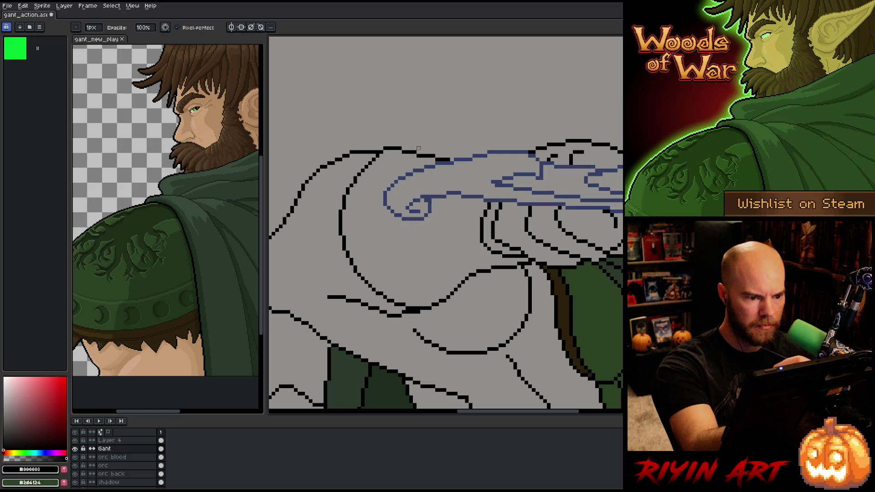
pyautogui.click(113, 440)
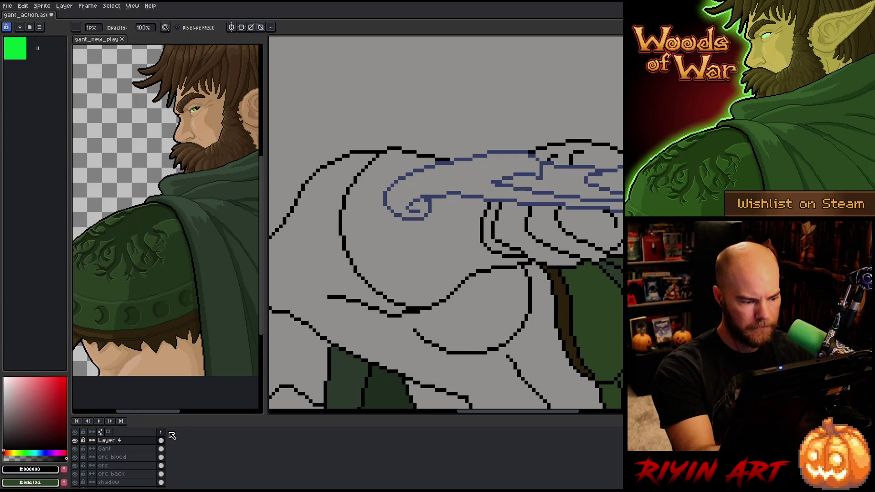
pyautogui.click(160, 448)
pyautogui.click(415, 313)
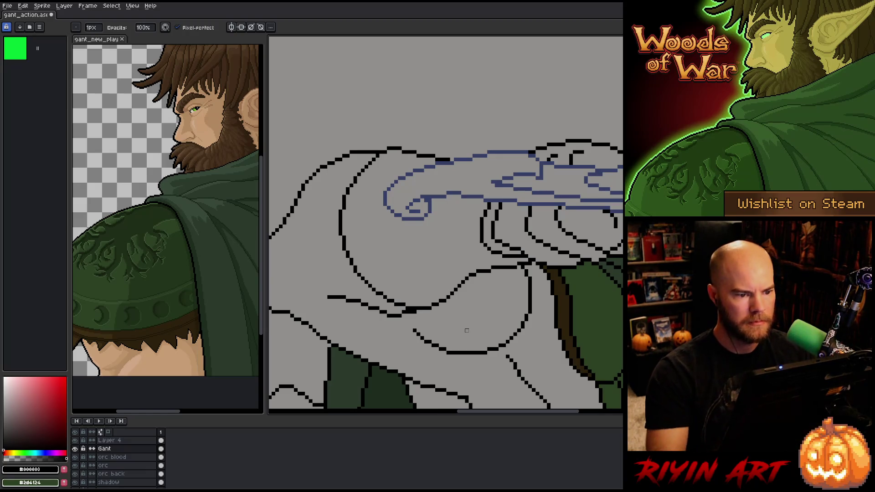
pyautogui.scroll(-3, 349, 253)
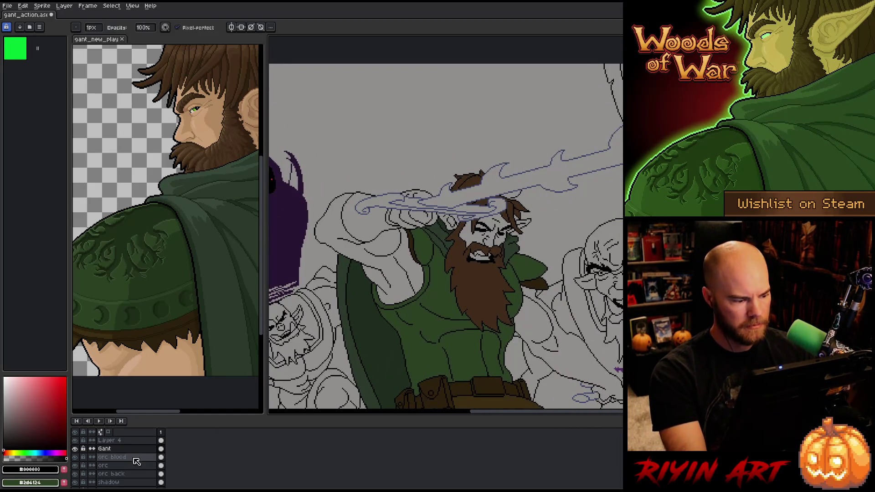
pyautogui.click(110, 440)
pyautogui.moveTo(410, 274); pyautogui.dragTo(362, 242)
pyautogui.scroll(1, 429, 397)
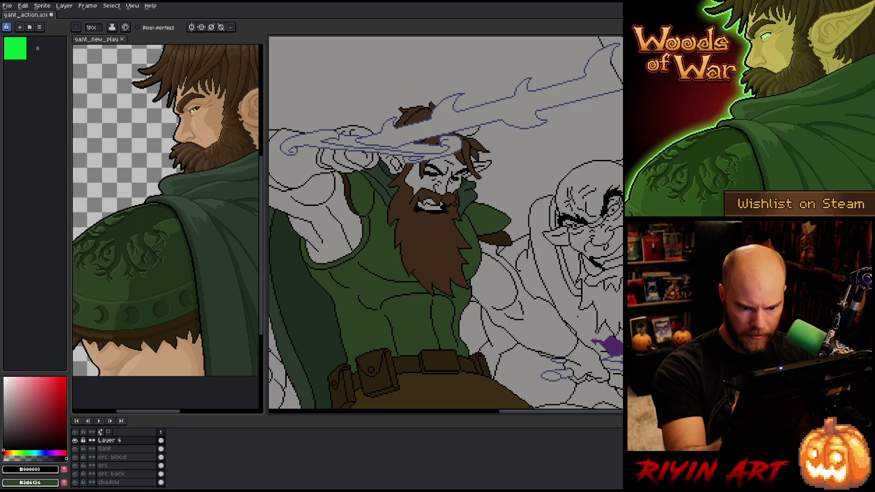
pyautogui.scroll(1, 583, 336)
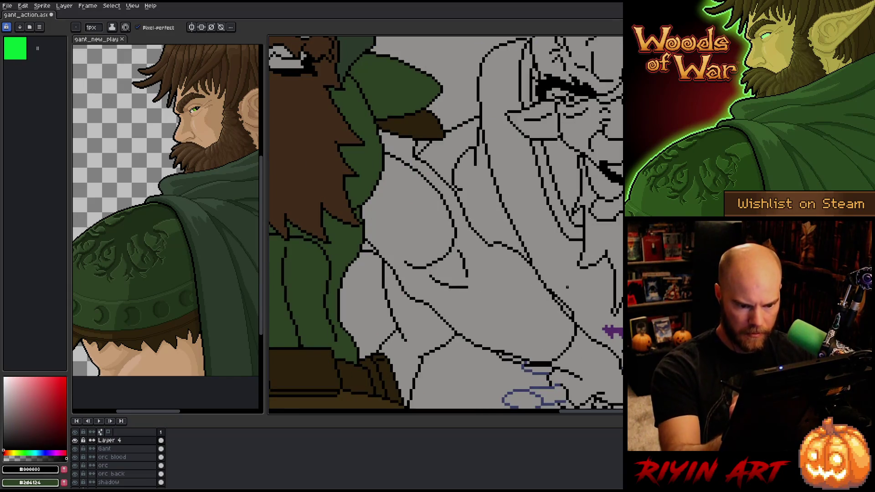
pyautogui.moveTo(550, 287)
pyautogui.mouseDown()
pyautogui.moveTo(578, 304)
pyautogui.moveTo(599, 342)
pyautogui.mouseUp()
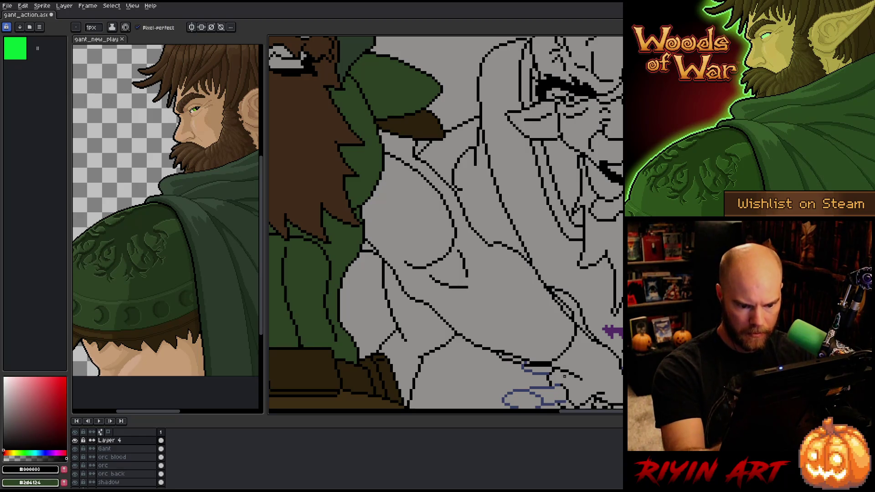
pyautogui.moveTo(551, 371)
pyautogui.mouseDown()
pyautogui.moveTo(532, 371)
pyautogui.moveTo(491, 347)
pyautogui.mouseUp()
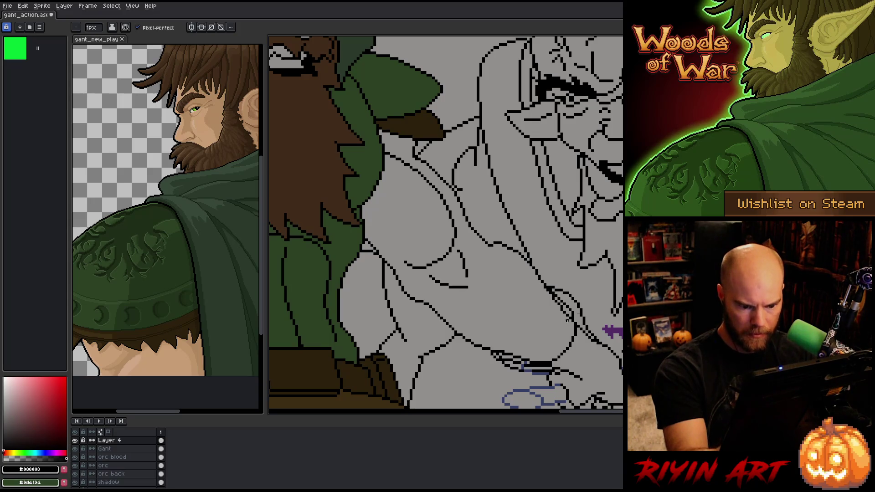
pyautogui.moveTo(581, 353); pyautogui.dragTo(562, 326)
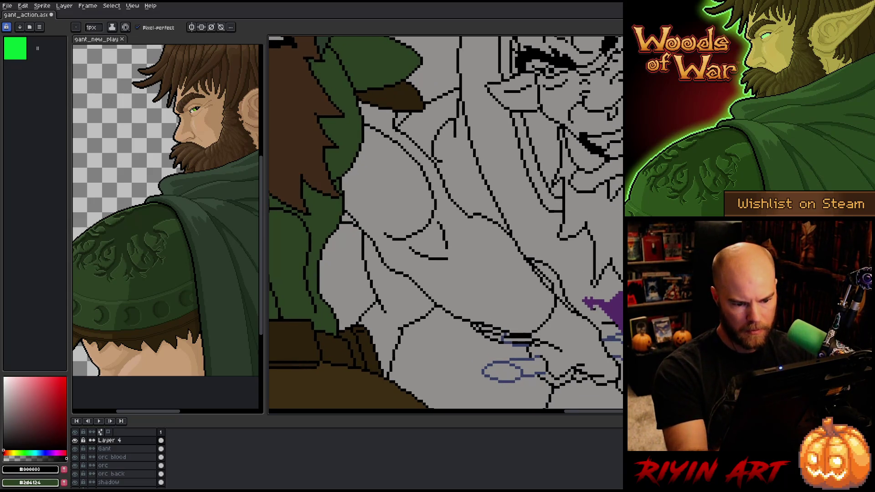
pyautogui.press('e')
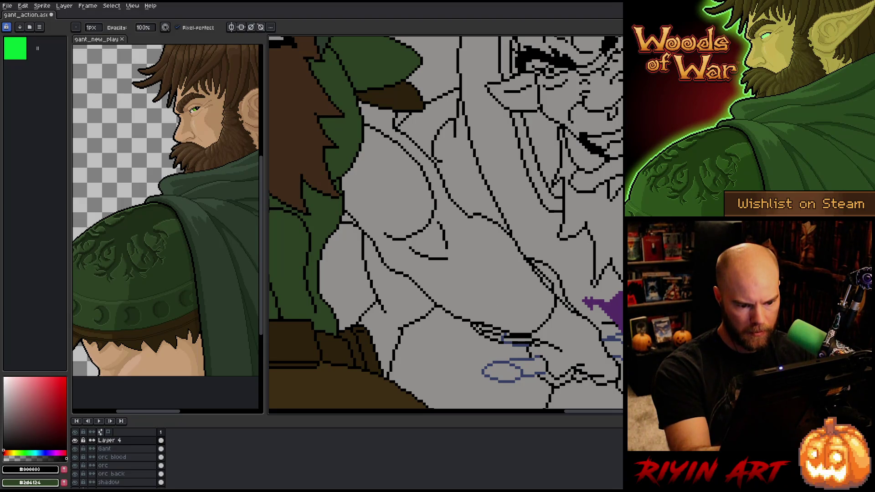
pyautogui.press('b')
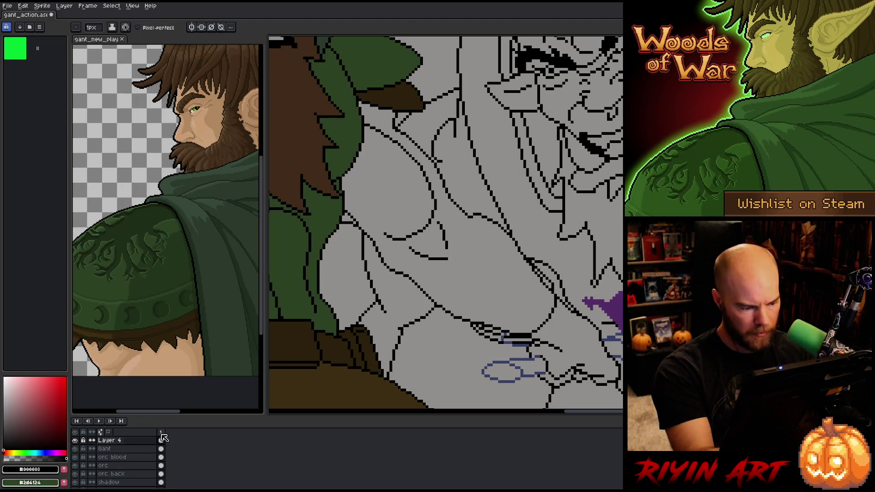
pyautogui.scroll(1, 135, 463)
pyautogui.scroll(2, 135, 463)
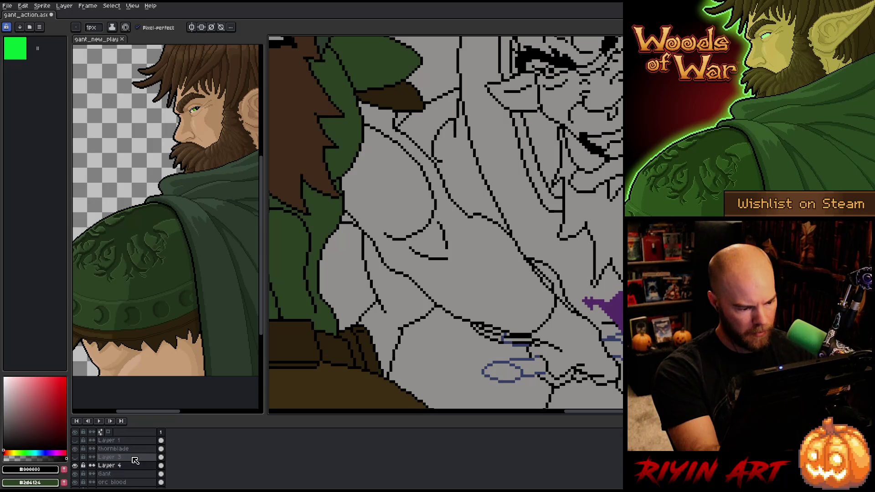
pyautogui.click(119, 448)
pyautogui.press('e')
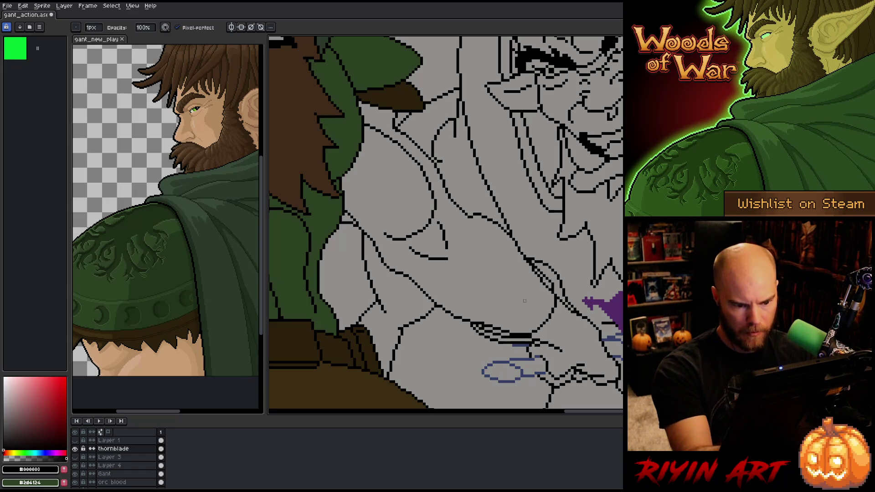
pyautogui.click(128, 474)
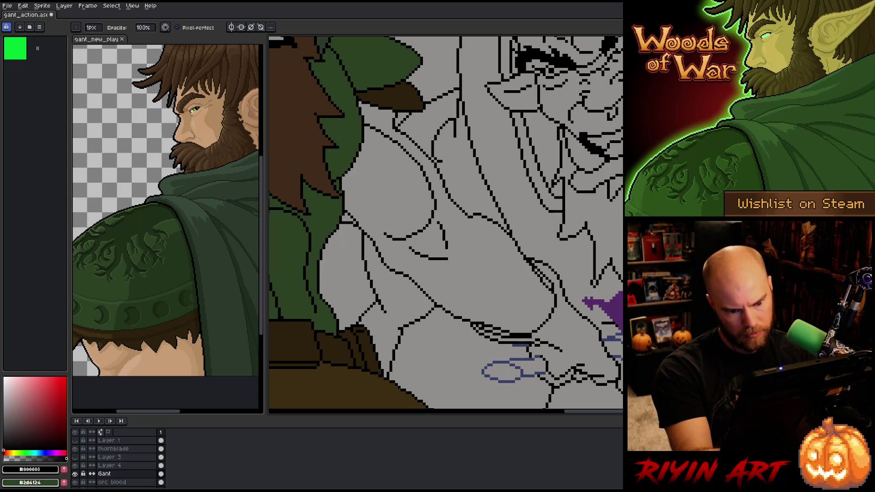
pyautogui.hotkey('ctrl', 'z')
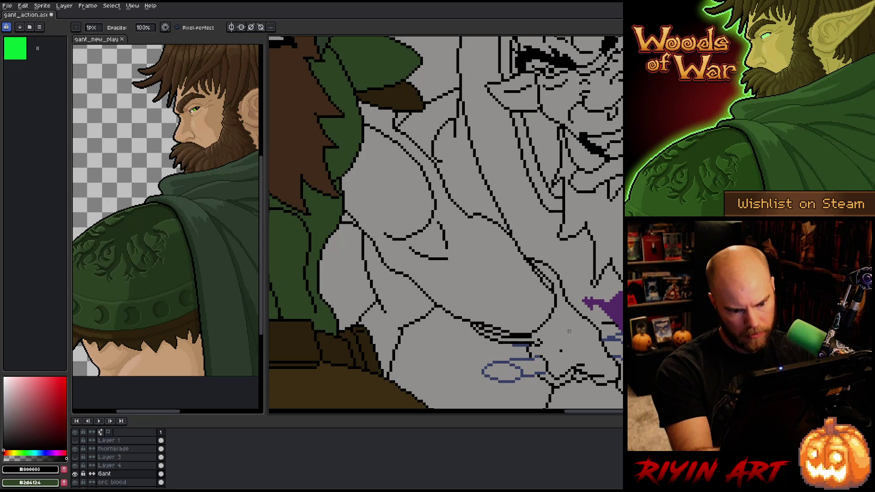
pyautogui.hotkey('ctrl', 'y')
# Lasso the short line near the chin, then drop the selection.
pyautogui.press('q')
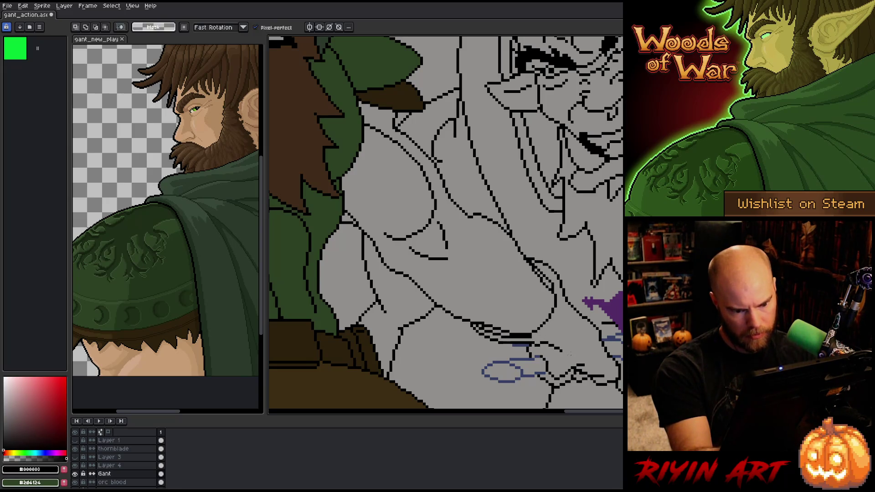
pyautogui.moveTo(569, 354)
pyautogui.mouseDown()
pyautogui.moveTo(549, 337)
pyautogui.moveTo(542, 351)
pyautogui.mouseUp()
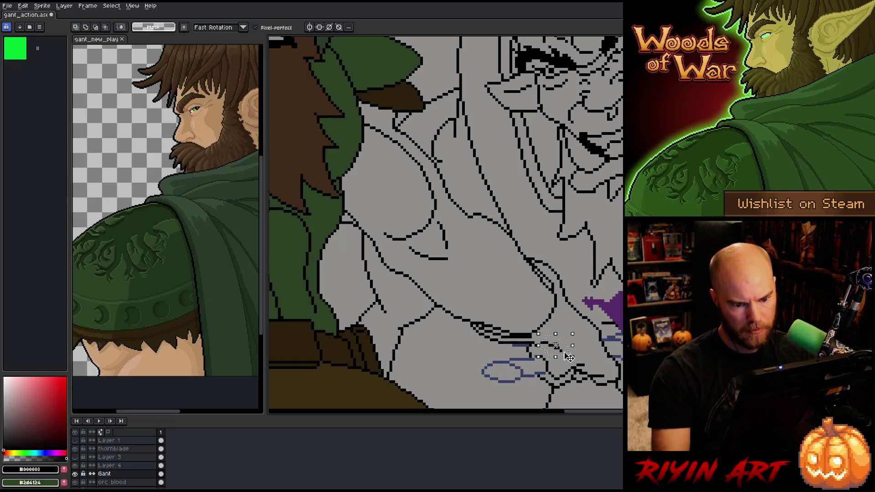
pyautogui.hotkey('ctrl', 'd')
pyautogui.press('b')
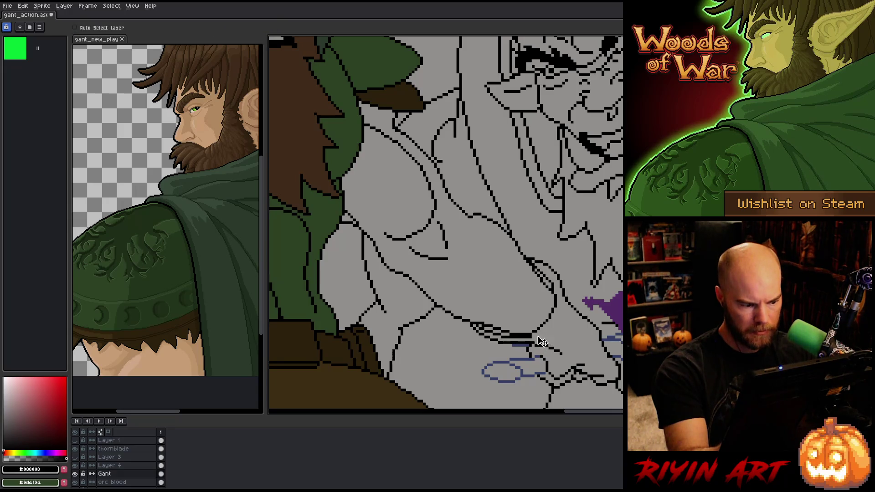
# Redraw a few line pixels near the chin on the Gant layer and save.
pyautogui.click(114, 465)
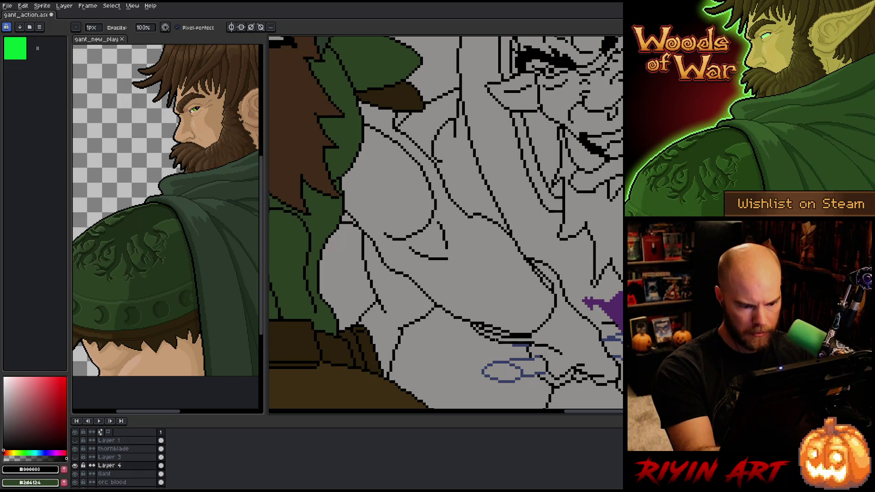
pyautogui.click(112, 474)
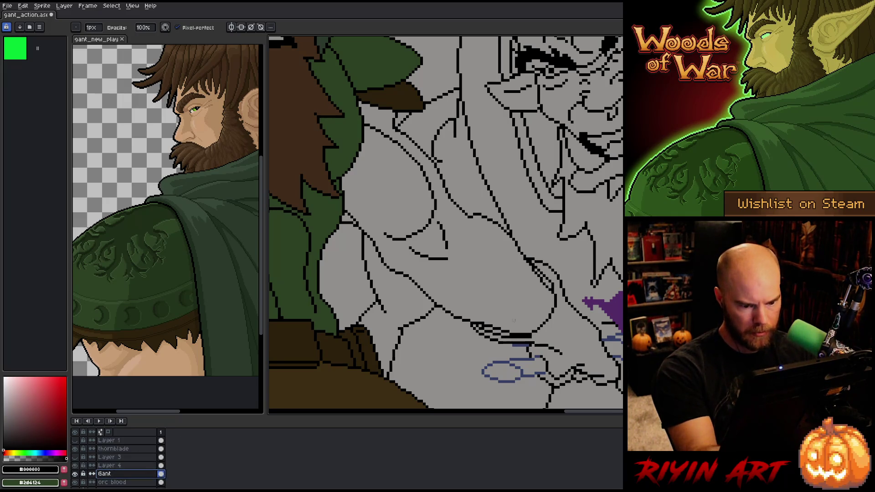
pyautogui.moveTo(521, 336); pyautogui.dragTo(531, 337)
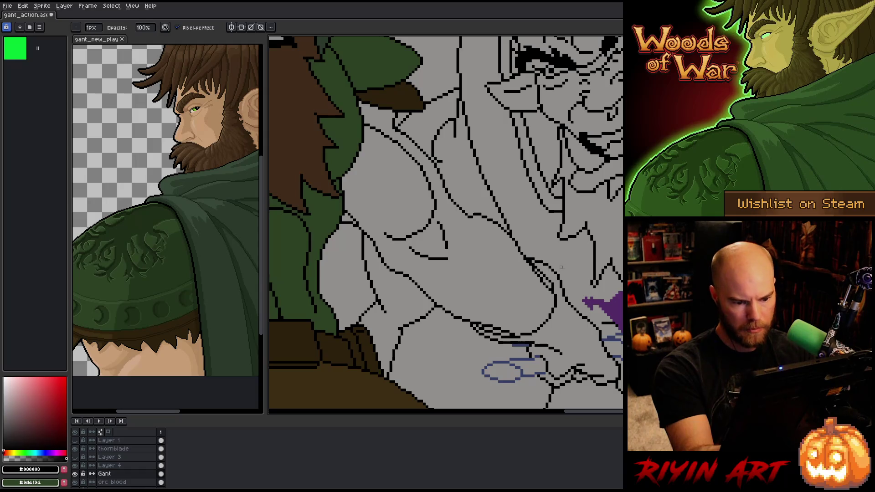
pyautogui.press('e')
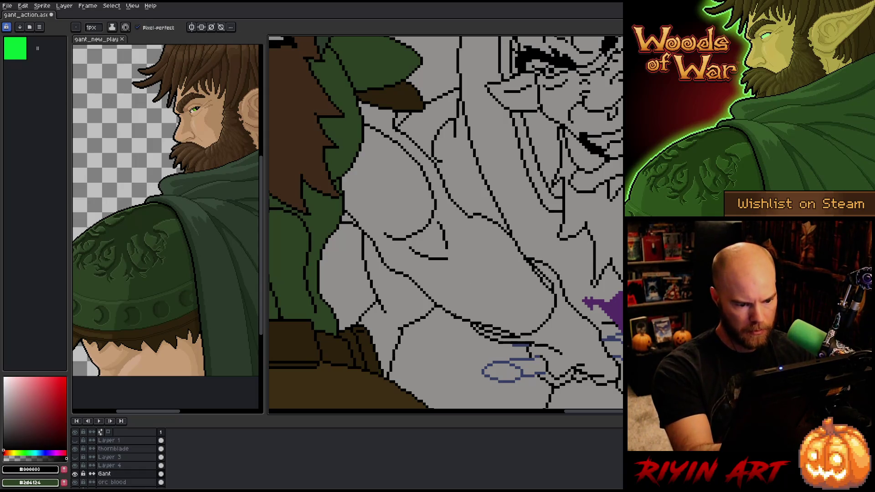
pyautogui.press('b')
pyautogui.hotkey('ctrl', 's')
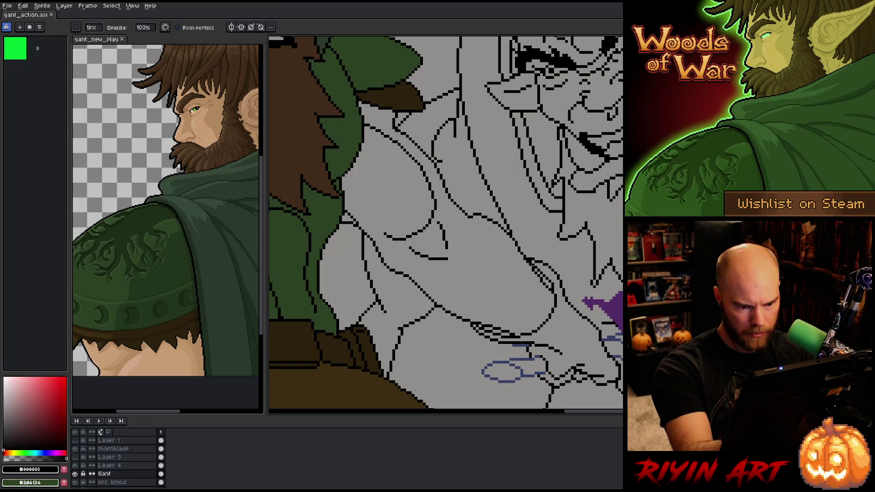
# Select Layer 4 and delete it.
pyautogui.click(109, 465)
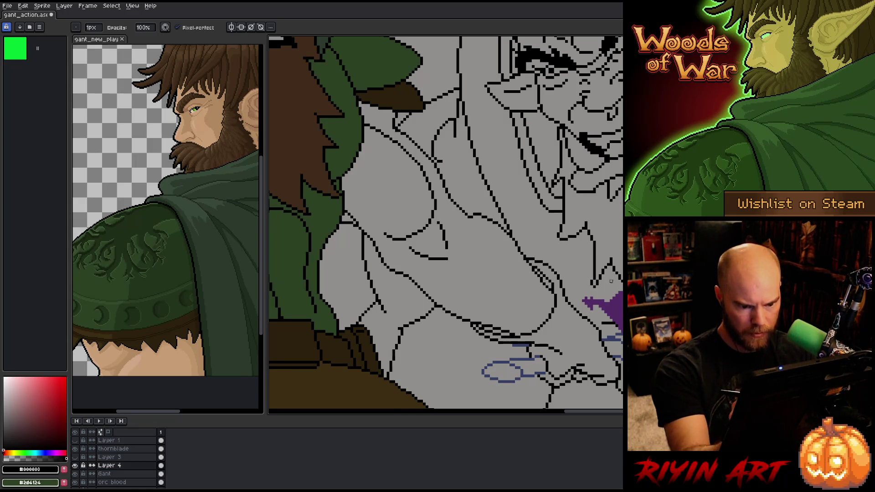
pyautogui.scroll(-3, 446, 225)
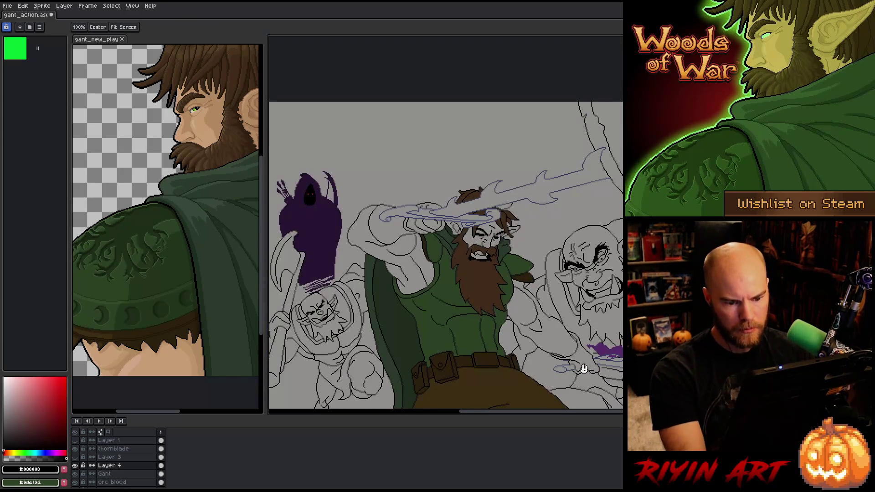
pyautogui.moveTo(560, 369); pyautogui.dragTo(519, 314)
pyautogui.press('b')
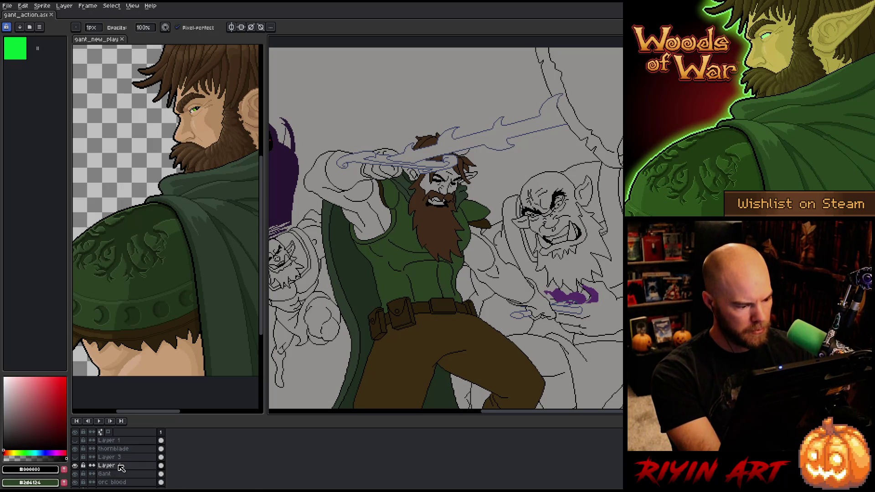
pyautogui.press('Delete')
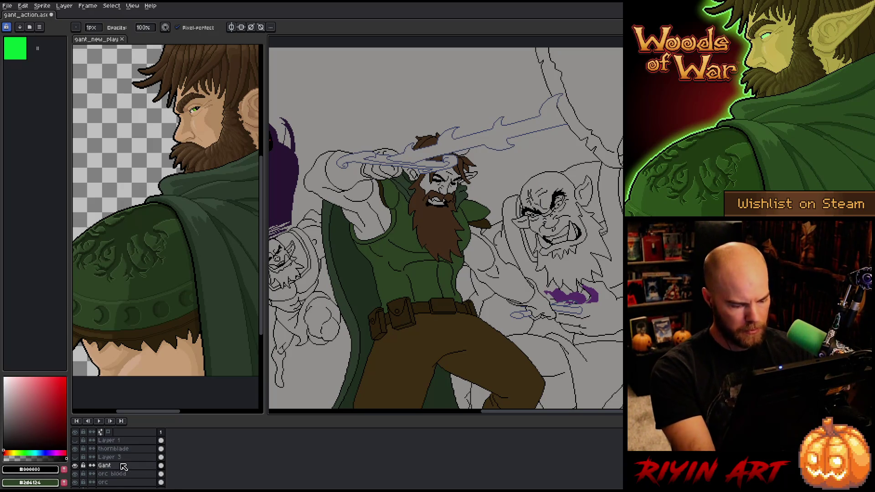
# Save, sample the pants brown, and undo an accidental background fill.
pyautogui.hotkey('ctrl', 's')
pyautogui.press('g')
pyautogui.keyDown('alt'); pyautogui.click(456, 355); pyautogui.keyUp('alt')
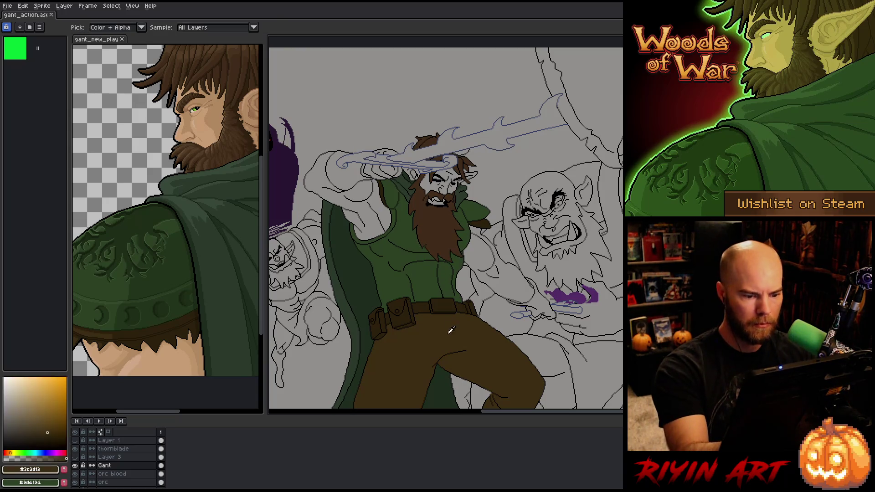
pyautogui.click(544, 244)
pyautogui.hotkey('ctrl', 'z')
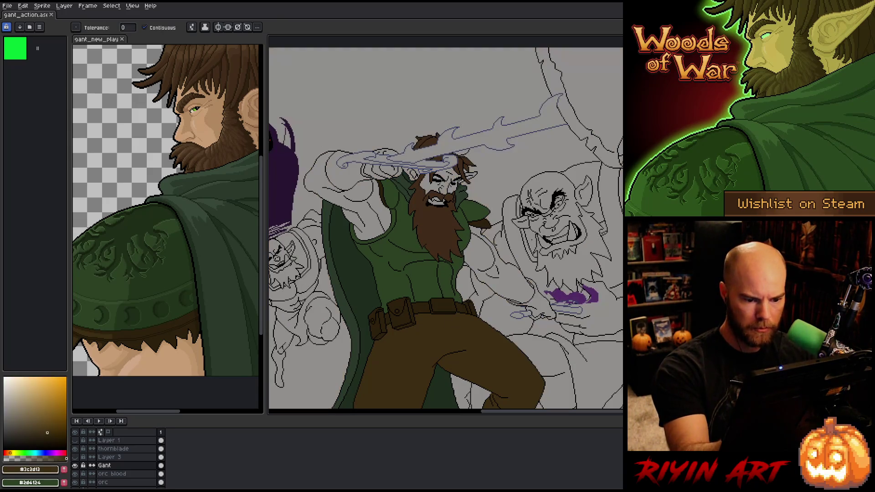
pyautogui.scroll(4, 529, 309)
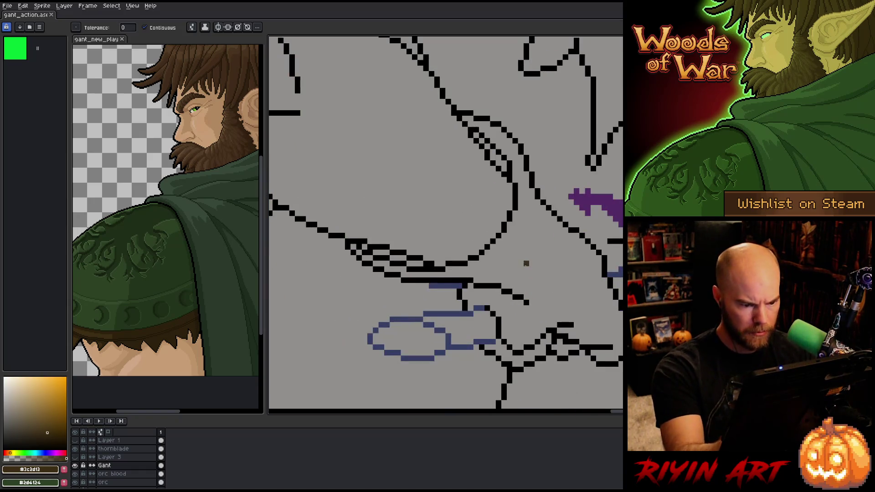
pyautogui.click(75, 465)
pyautogui.click(74, 465)
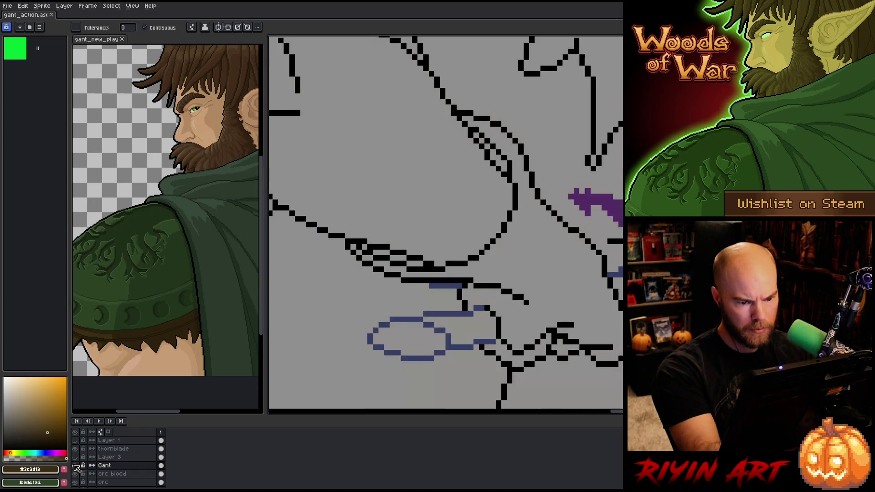
# Close the hand outline with brown pixels and fill the hand with #3c2d12.
pyautogui.press('b')
pyautogui.click(471, 308)
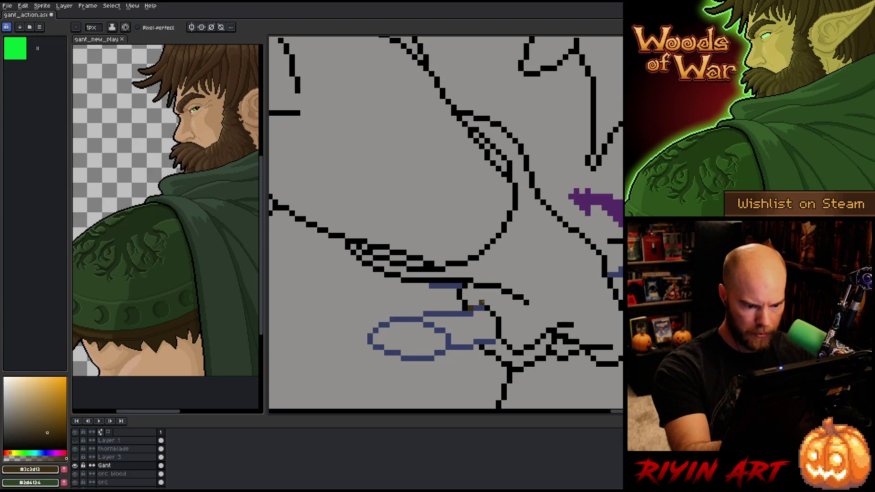
pyautogui.click(477, 303)
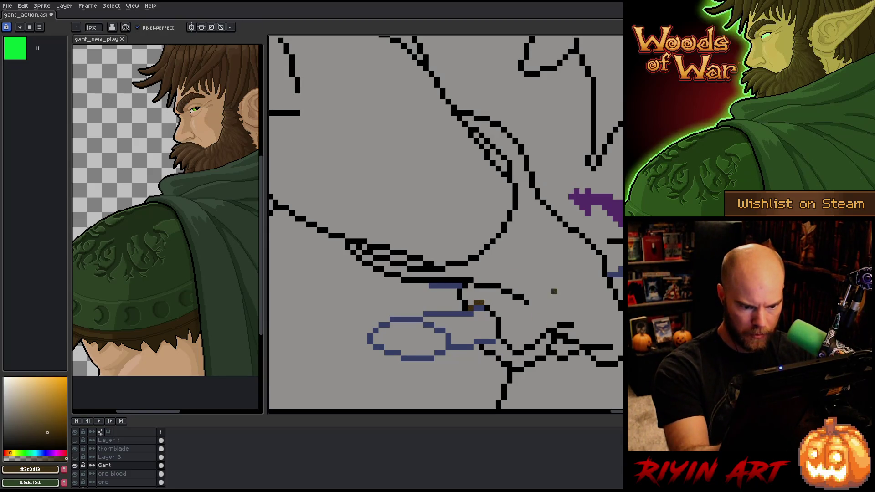
pyautogui.moveTo(487, 348); pyautogui.dragTo(499, 342)
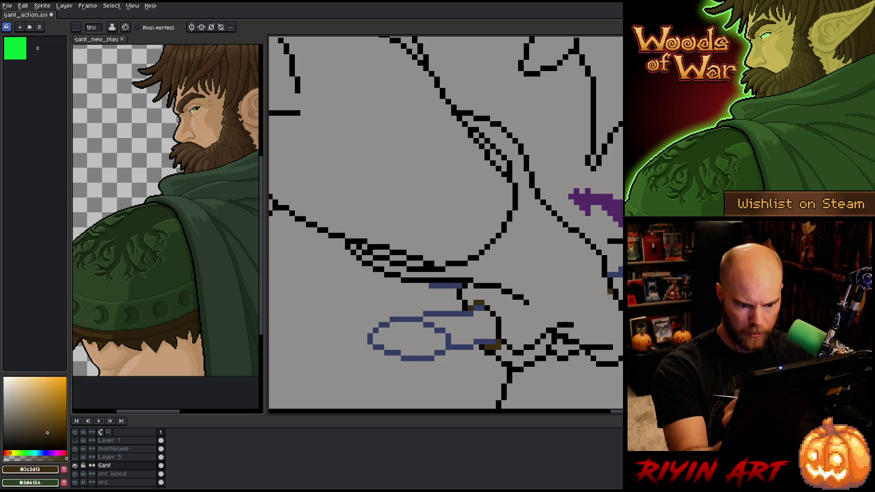
pyautogui.press('g')
pyautogui.click(582, 279)
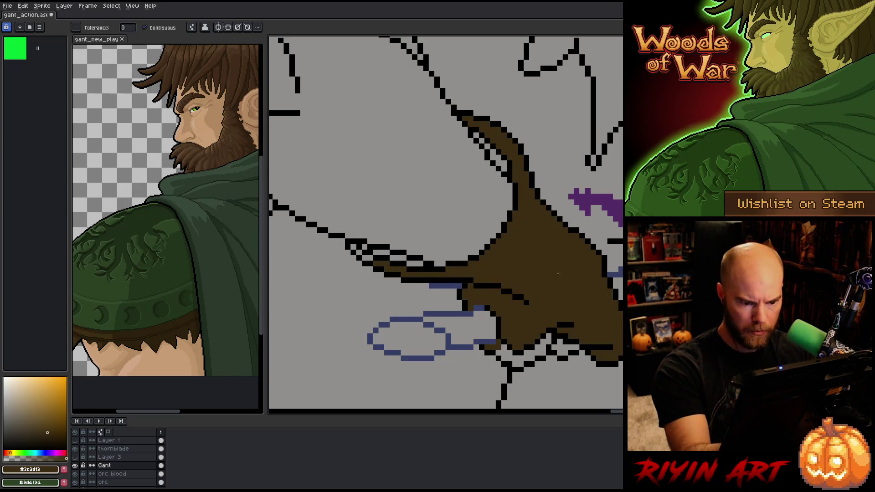
pyautogui.click(536, 353)
pyautogui.click(569, 340)
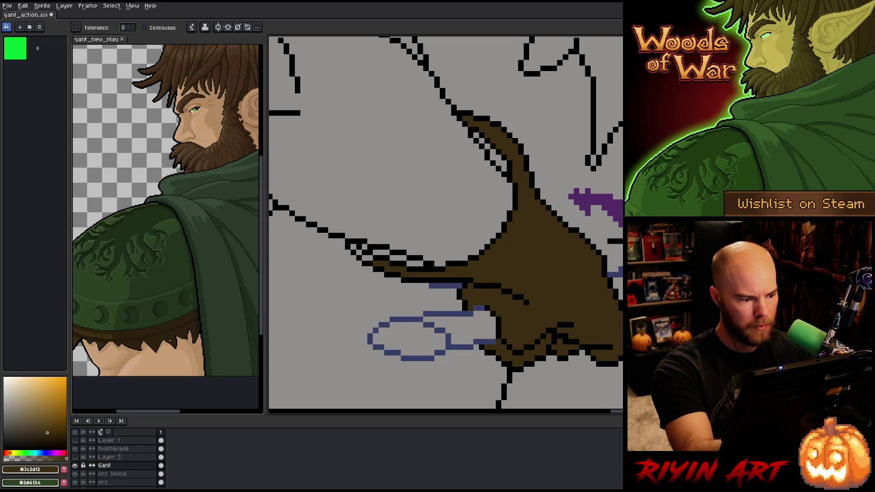
# Pick the darker brown #2d210d and fill six outline gaps with it.
pyautogui.press('i')
pyautogui.click(182, 318)
pyautogui.press('g')
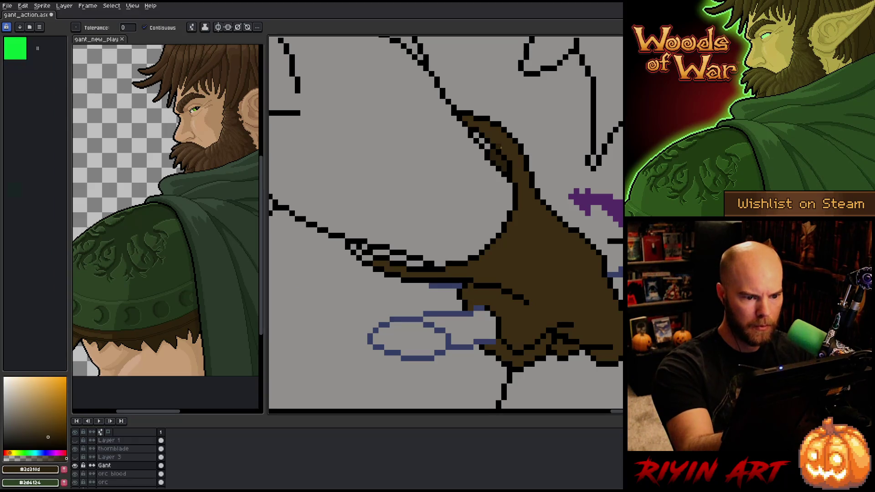
pyautogui.click(415, 263)
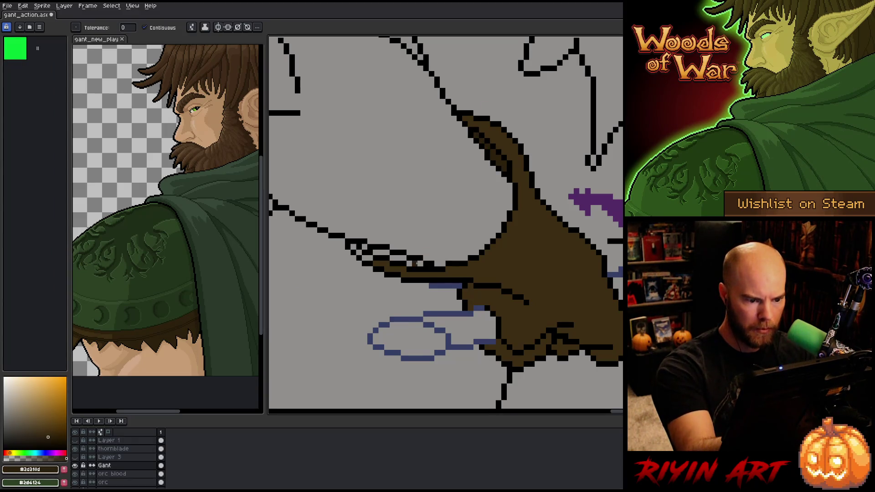
pyautogui.click(409, 259)
pyautogui.click(396, 257)
pyautogui.click(380, 252)
pyautogui.click(365, 246)
pyautogui.click(382, 242)
# Switch back to the lighter hand brown and fill a gap on the arm outline.
pyautogui.press('i')
pyautogui.click(395, 267)
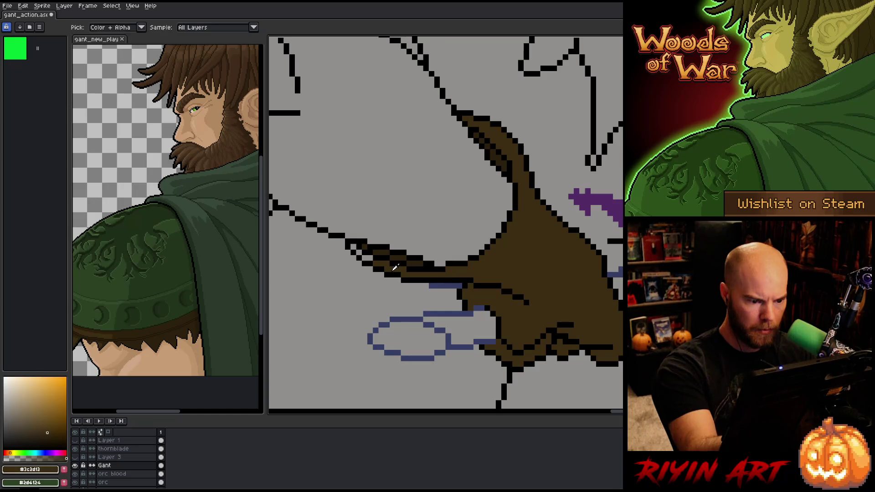
pyautogui.press('g')
pyautogui.click(365, 256)
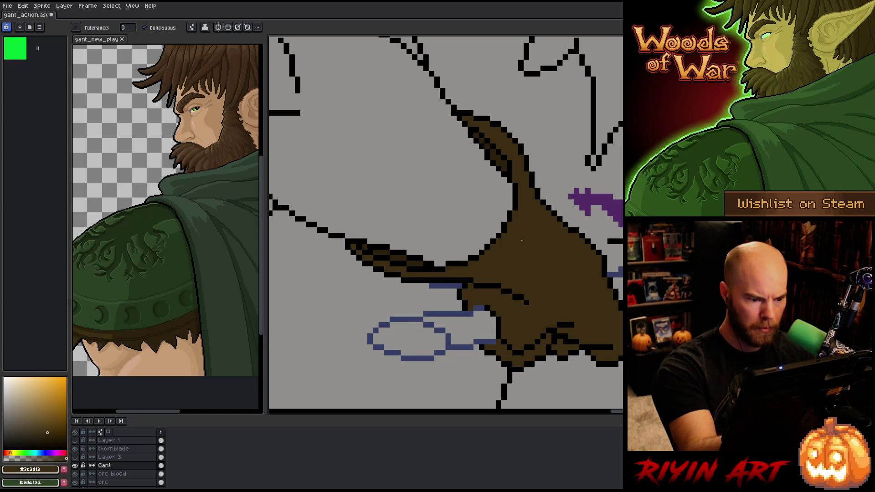
pyautogui.scroll(-5, 355, 244)
# Undo a glove fill that leaked into the background and draw brown edges along the swirl outline.
pyautogui.press('z')
pyautogui.scroll(3, 472, 161)
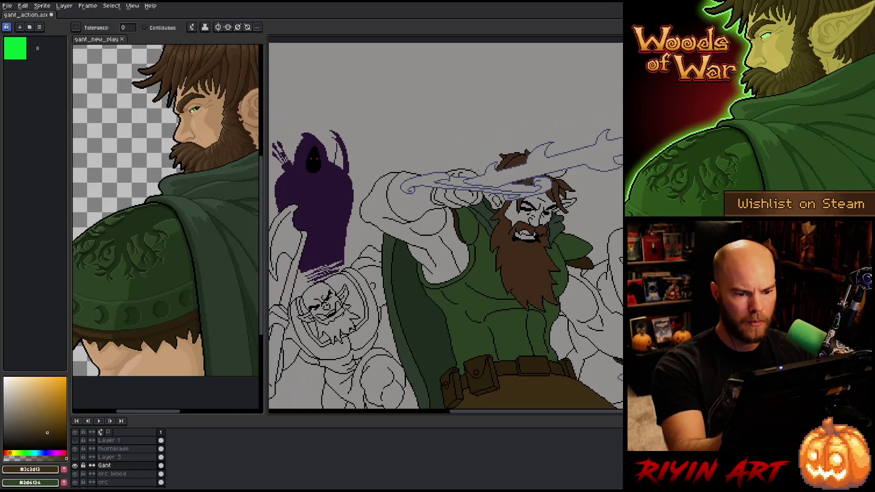
pyautogui.press('g')
pyautogui.click(471, 161)
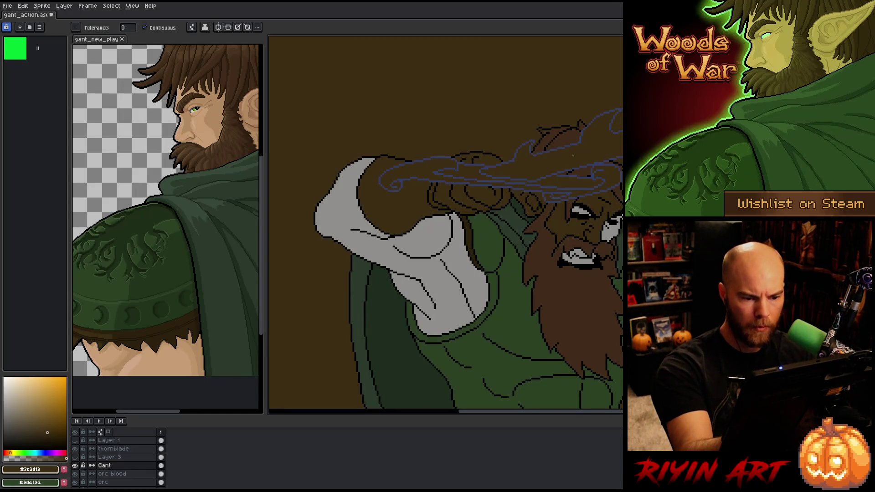
pyautogui.hotkey('ctrl', 'z')
pyautogui.scroll(3, 430, 207)
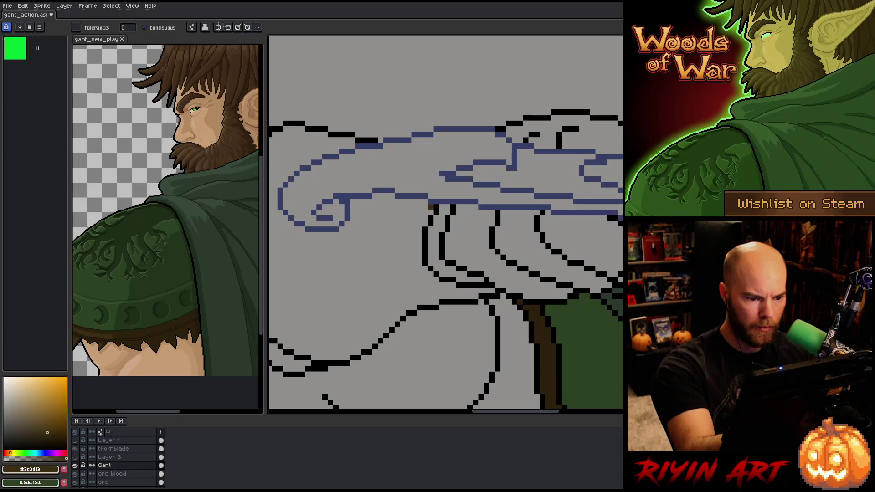
pyautogui.press('b')
pyautogui.moveTo(430, 206)
pyautogui.mouseDown()
pyautogui.moveTo(385, 197)
pyautogui.moveTo(351, 202)
pyautogui.moveTo(395, 197)
pyautogui.moveTo(350, 231)
pyautogui.moveTo(345, 253)
pyautogui.mouseUp()
pyautogui.moveTo(344, 253)
pyautogui.mouseDown()
pyautogui.moveTo(385, 288)
pyautogui.moveTo(423, 262)
pyautogui.moveTo(407, 265)
pyautogui.moveTo(367, 244)
pyautogui.moveTo(364, 216)
pyautogui.moveTo(443, 169)
pyautogui.moveTo(438, 176)
pyautogui.mouseUp()
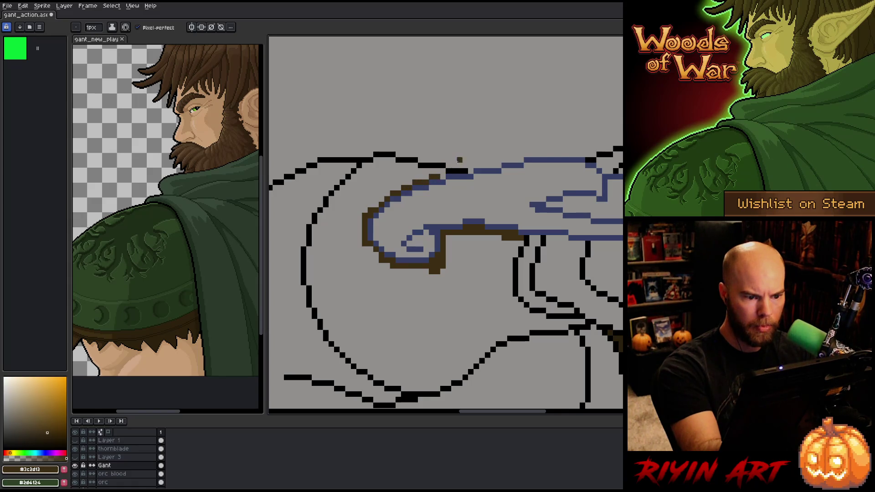
# Seal the glove outline gaps along the blade's edge with brown pixel lines.
pyautogui.press('g')
pyautogui.click(497, 278)
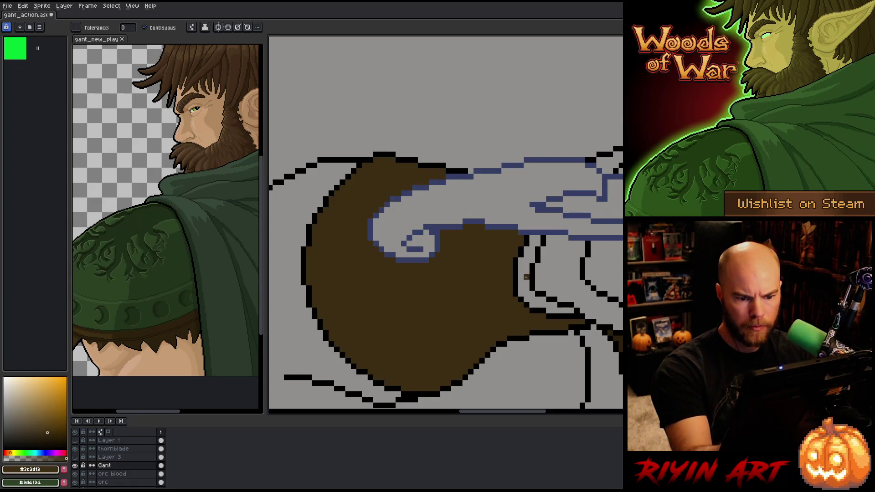
pyautogui.click(526, 277)
pyautogui.hotkey('ctrl', 'z')
pyautogui.press('b')
pyautogui.click(532, 238)
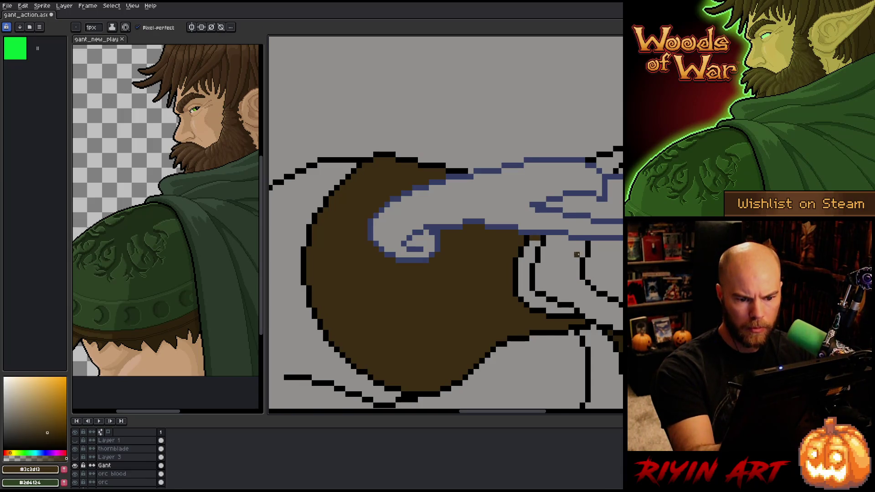
pyautogui.moveTo(582, 244)
pyautogui.mouseDown()
pyautogui.moveTo(461, 236)
pyautogui.moveTo(484, 253)
pyautogui.moveTo(465, 253)
pyautogui.mouseUp()
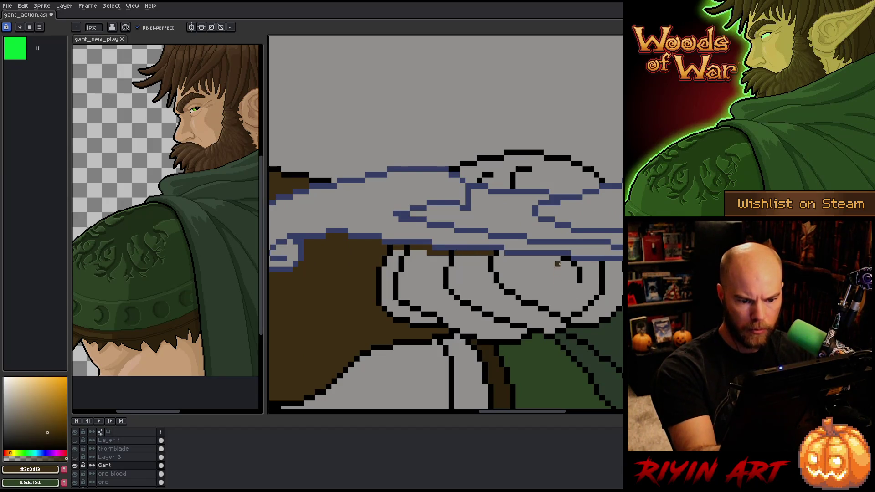
pyautogui.moveTo(559, 259); pyautogui.dragTo(501, 258)
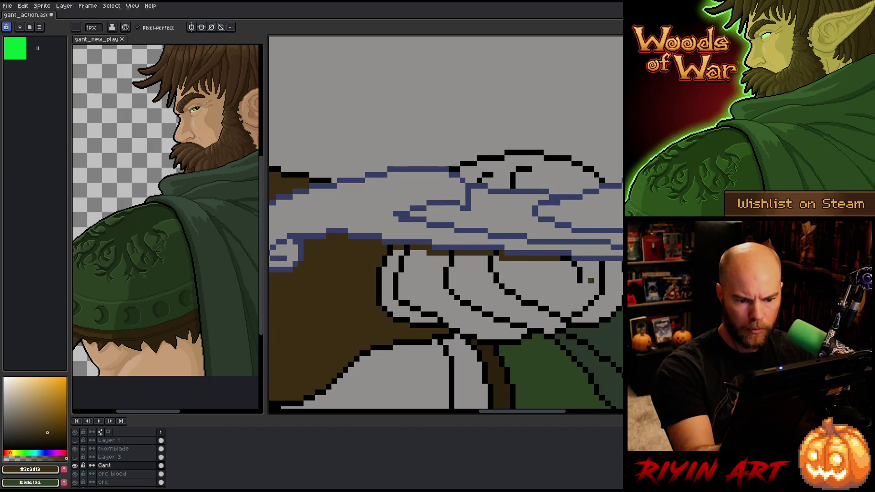
pyautogui.moveTo(589, 264); pyautogui.dragTo(578, 264)
pyautogui.click(607, 264)
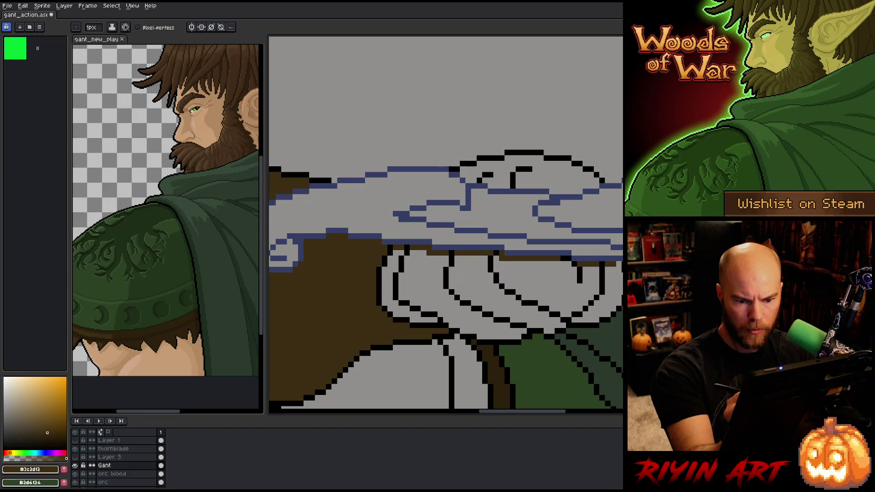
# Fill the outlined fingers and the remaining grey finger strips brown.
pyautogui.press('g')
pyautogui.click(578, 299)
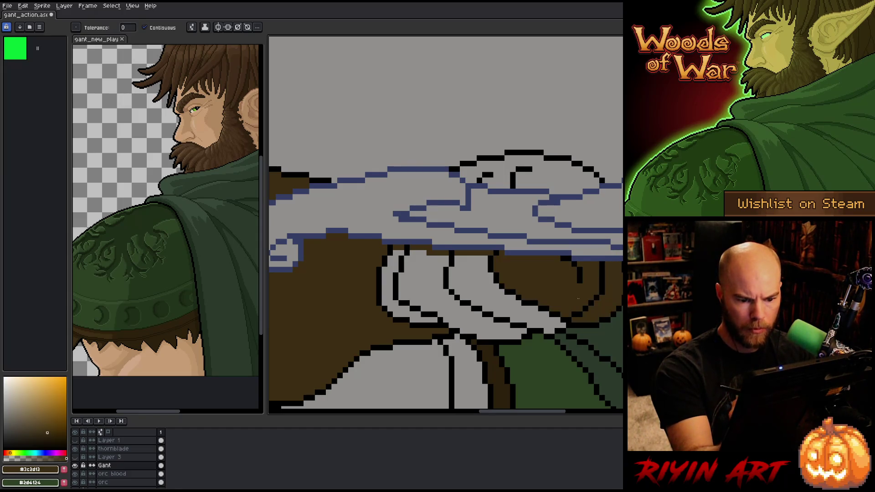
pyautogui.click(507, 297)
pyautogui.click(422, 292)
pyautogui.click(388, 283)
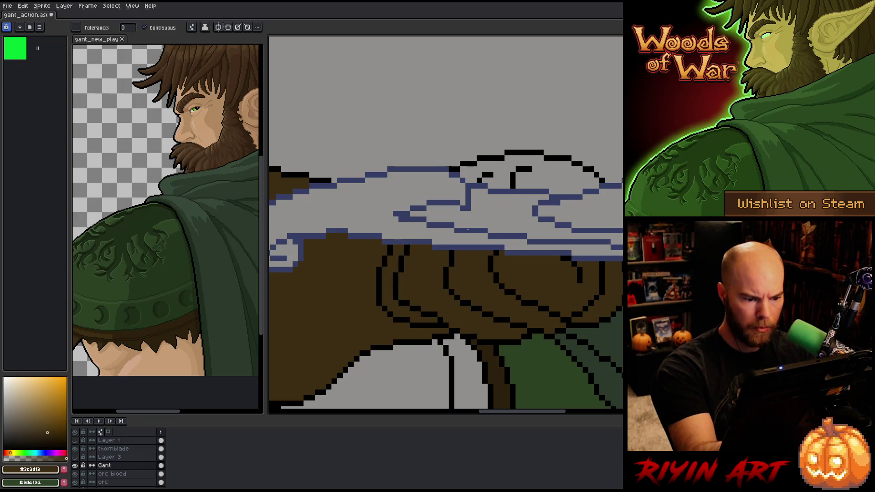
# Seal the knuckle outline and fill the knuckles above the blade brown.
pyautogui.press('b')
pyautogui.click(469, 181)
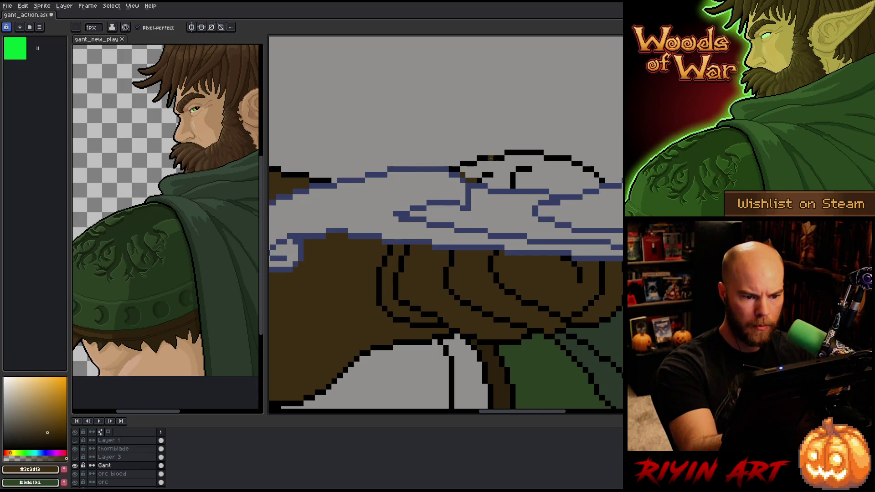
pyautogui.moveTo(488, 186)
pyautogui.mouseDown()
pyautogui.moveTo(581, 191)
pyautogui.moveTo(568, 190)
pyautogui.moveTo(597, 186)
pyautogui.moveTo(602, 174)
pyautogui.mouseUp()
pyautogui.press('g')
pyautogui.click(561, 176)
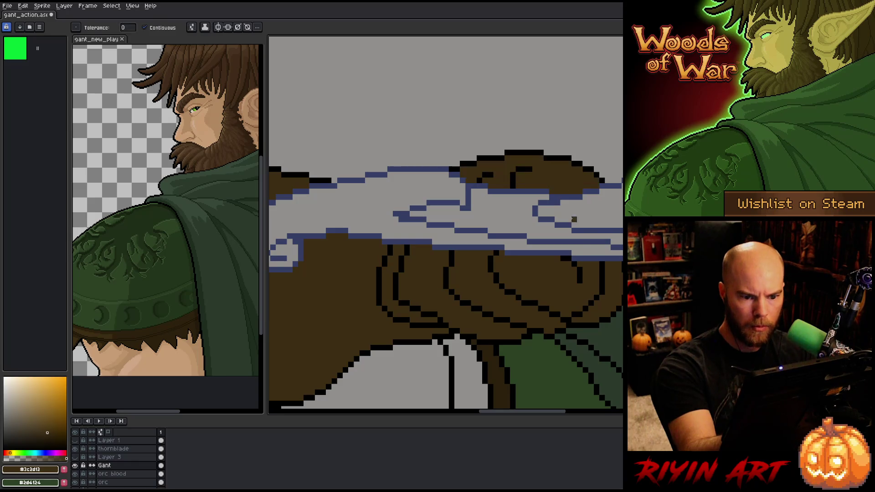
pyautogui.scroll(-8, 480, 229)
# Save the drawing with the whole warrior in view.
pyautogui.moveTo(507, 256); pyautogui.dragTo(480, 229)
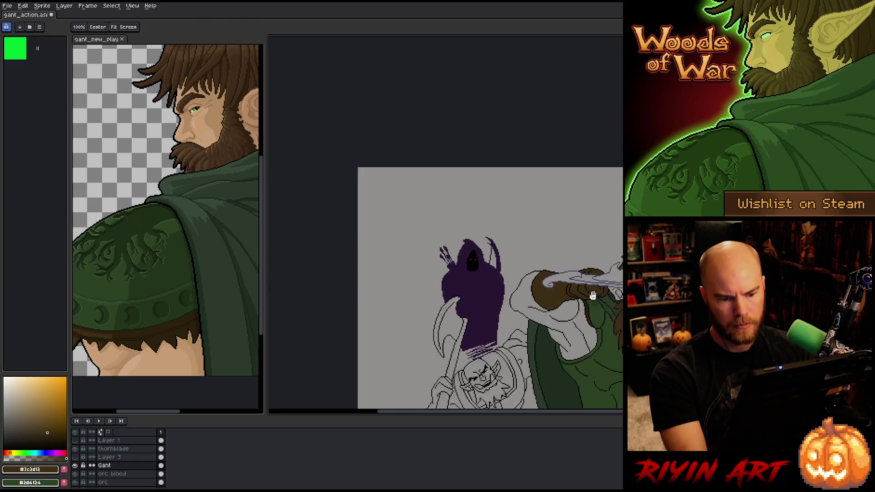
pyautogui.scroll(2, 479, 229)
pyautogui.scroll(-1, 479, 229)
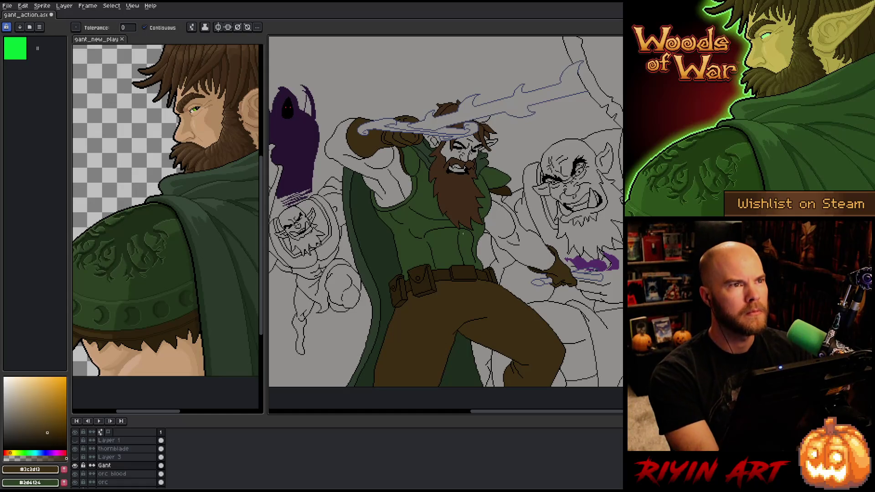
pyautogui.hotkey('ctrl', 's')
# Eyedrop the skin tone from the reference art, undoing a fill that flooded the background.
pyautogui.press('i')
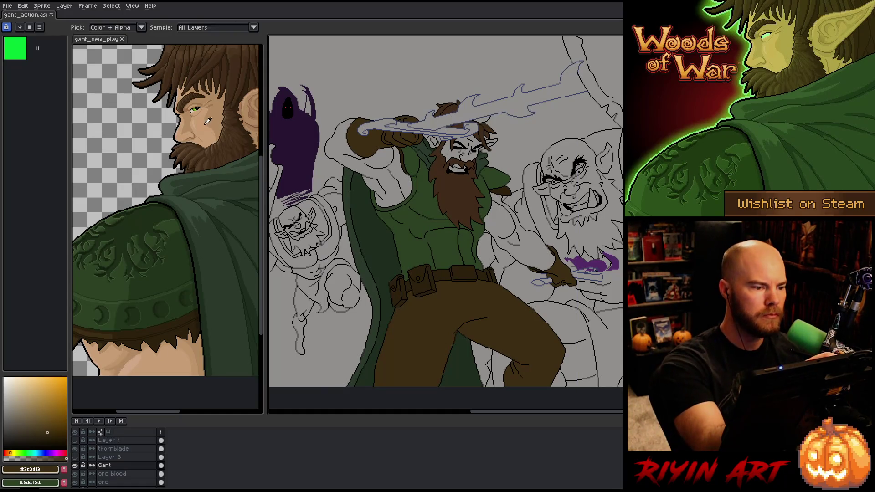
pyautogui.click(206, 125)
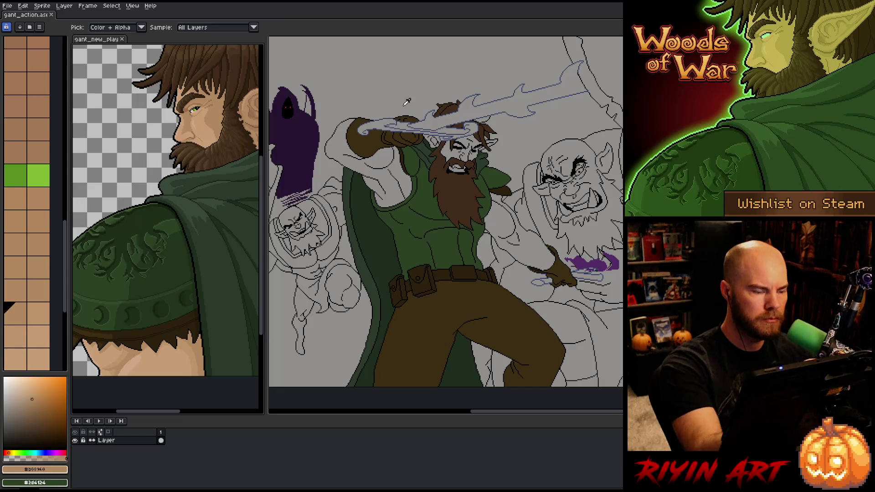
pyautogui.press('g')
pyautogui.click(501, 68)
pyautogui.hotkey('ctrl', 'z')
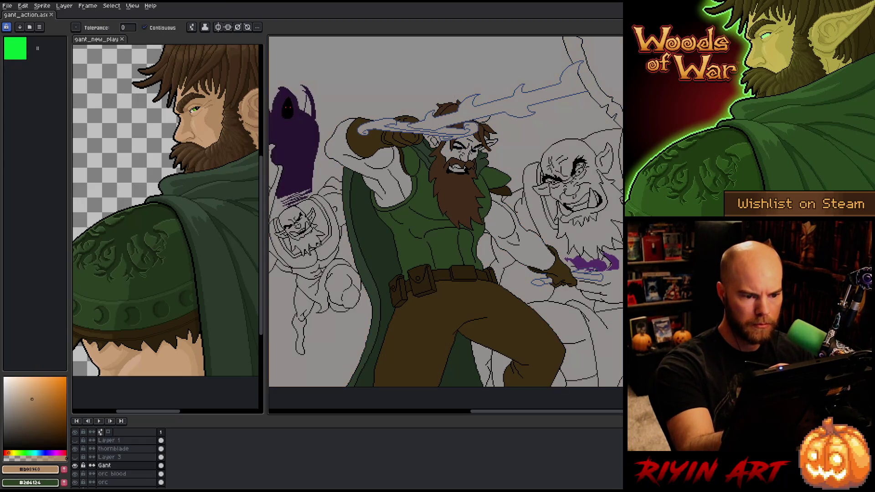
# Fine-tune the tan shade and flood-fill the warrior's outstretched arm down to the glove.
pyautogui.moveTo(32, 399); pyautogui.dragTo(28, 404)
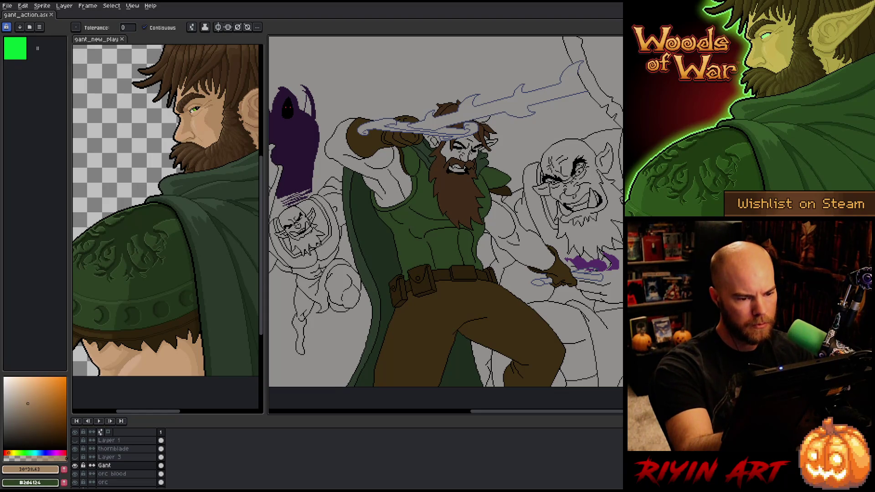
pyautogui.click(385, 181)
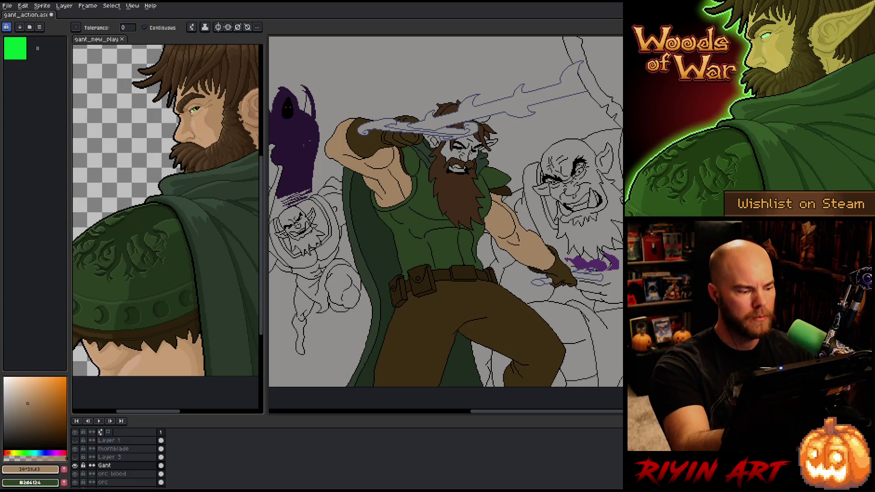
pyautogui.moveTo(27, 404); pyautogui.dragTo(20, 409)
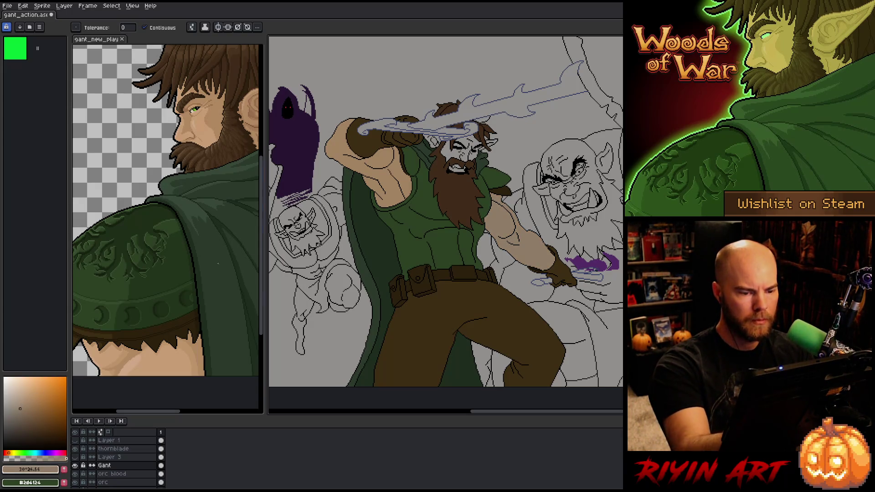
pyautogui.moveTo(20, 409); pyautogui.dragTo(23, 405)
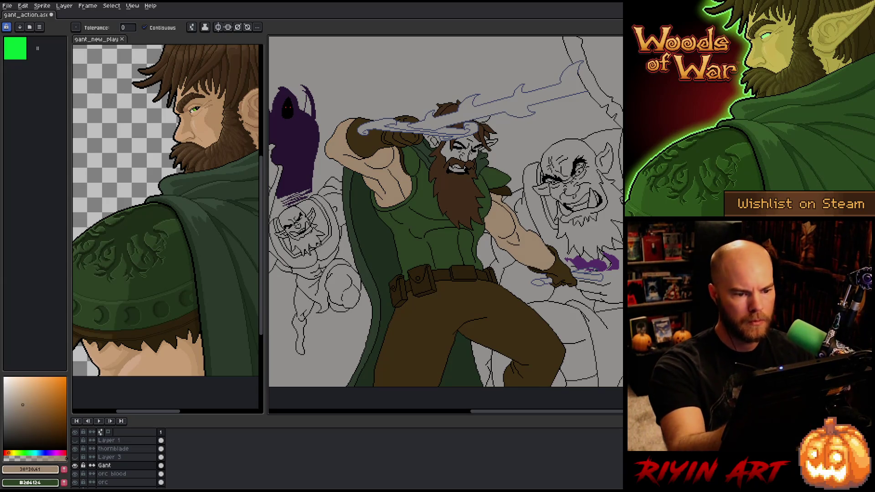
pyautogui.scroll(2, 478, 146)
# Zoom in on the headband and eyes and fill the grey face area with tan.
pyautogui.press('b')
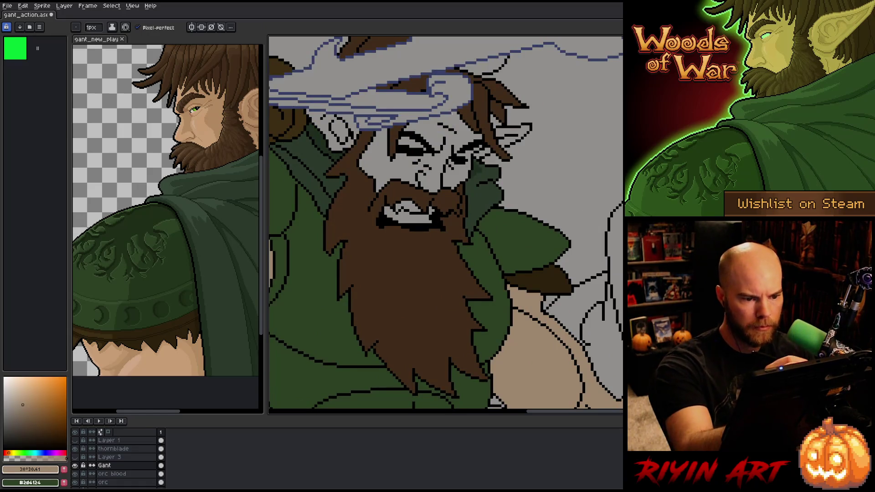
pyautogui.scroll(2, 451, 106)
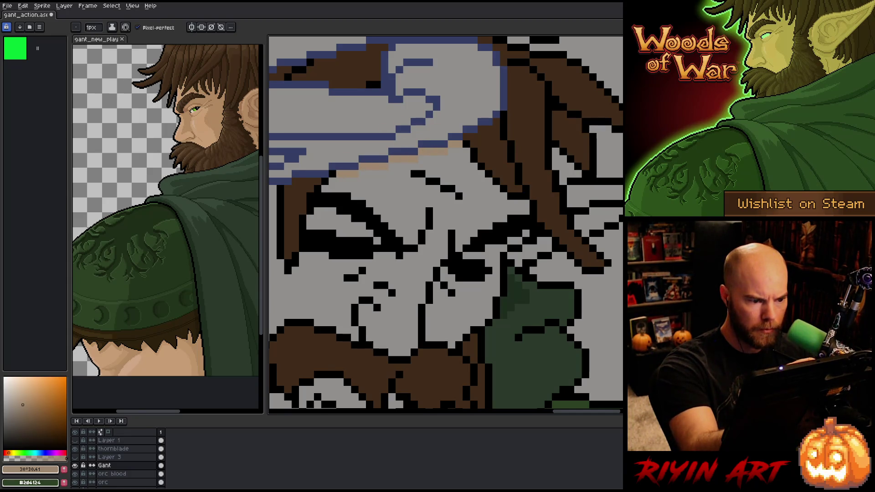
pyautogui.moveTo(282, 383); pyautogui.dragTo(385, 389)
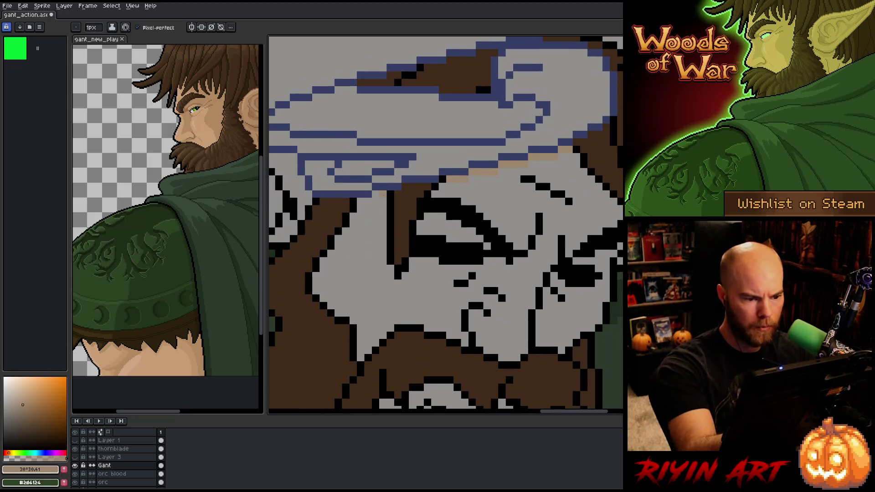
pyautogui.press('g')
pyautogui.click(529, 223)
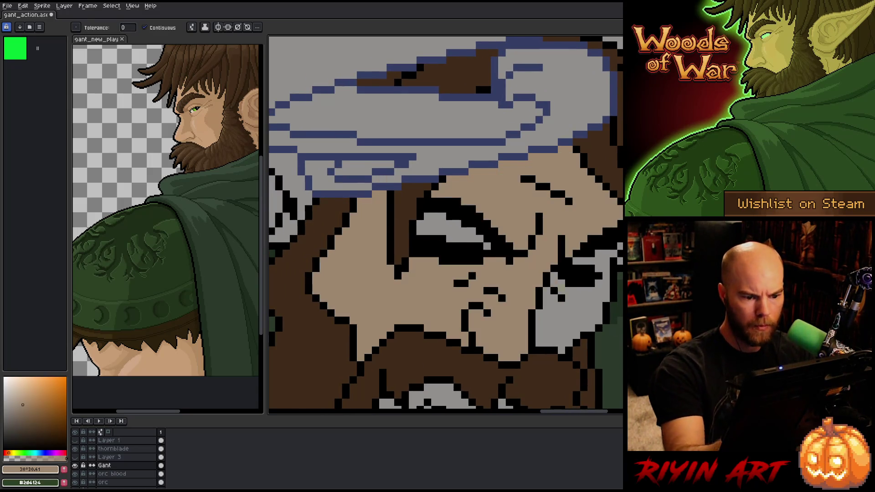
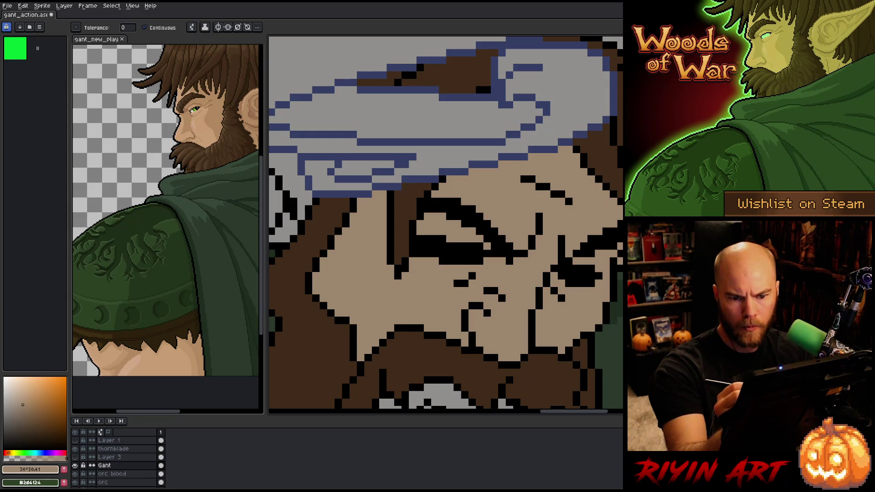
# Try a grey fill on the tan patch between the wind strokes, then undo it.
pyautogui.moveTo(385, 390)
pyautogui.mouseDown()
pyautogui.moveTo(529, 387)
pyautogui.moveTo(588, 362)
pyautogui.mouseUp()
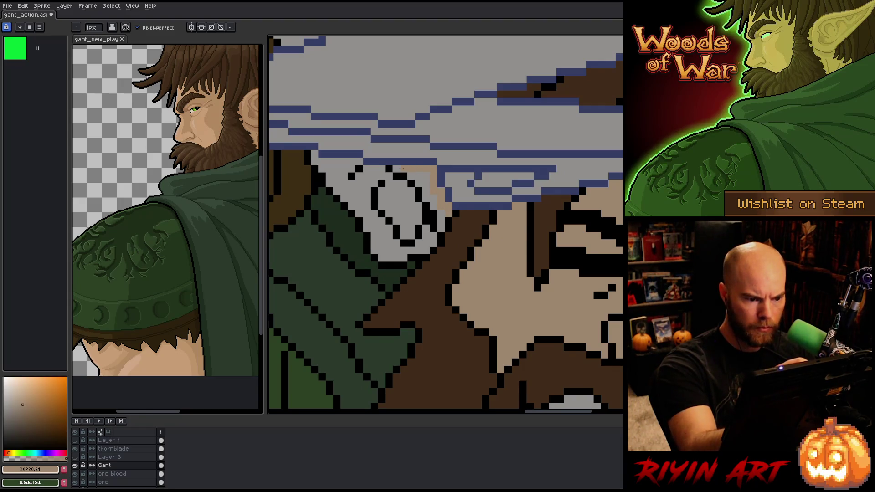
pyautogui.press('g')
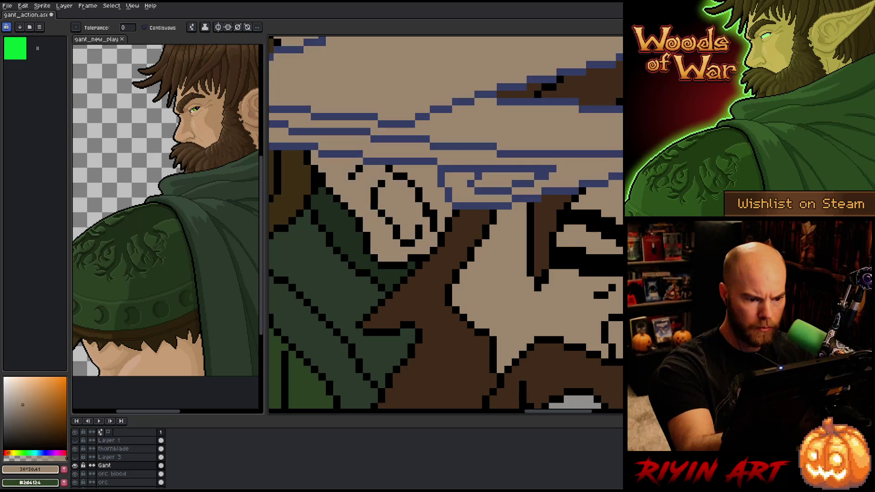
pyautogui.click(419, 198)
pyautogui.press('b')
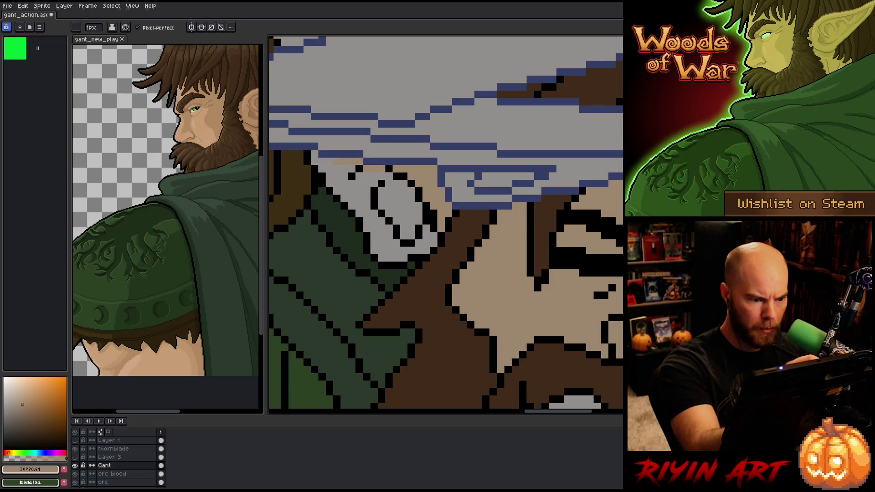
pyautogui.press('g')
pyautogui.hotkey('ctrl', 'z')
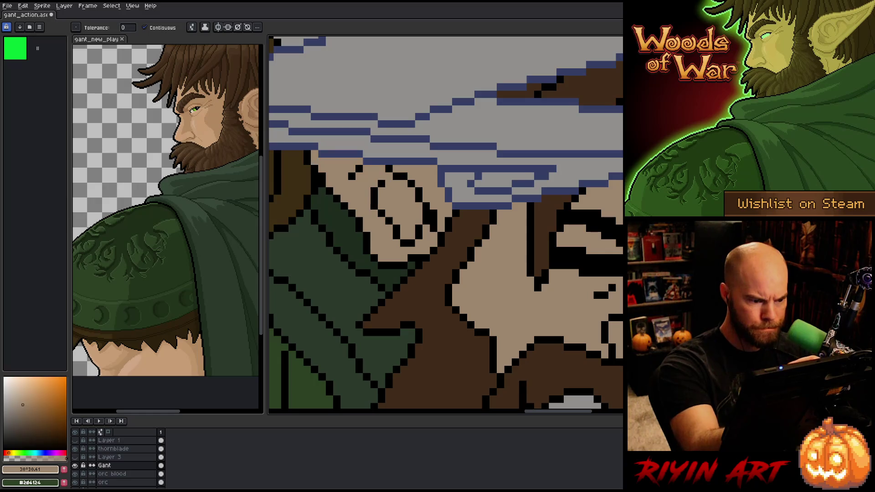
# Pick up the dark brown hair colour and undo an accidental brown background fill.
pyautogui.scroll(-3, 446, 224)
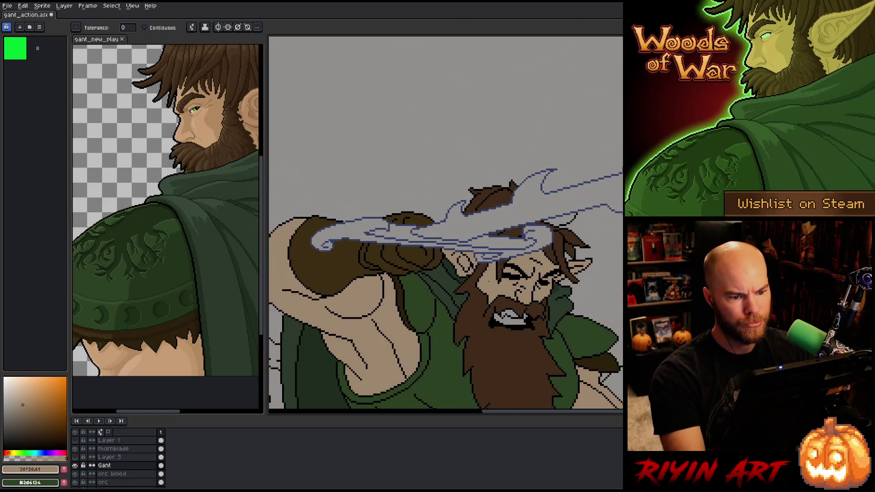
pyautogui.scroll(-2, 485, 278)
pyautogui.scroll(4, 483, 260)
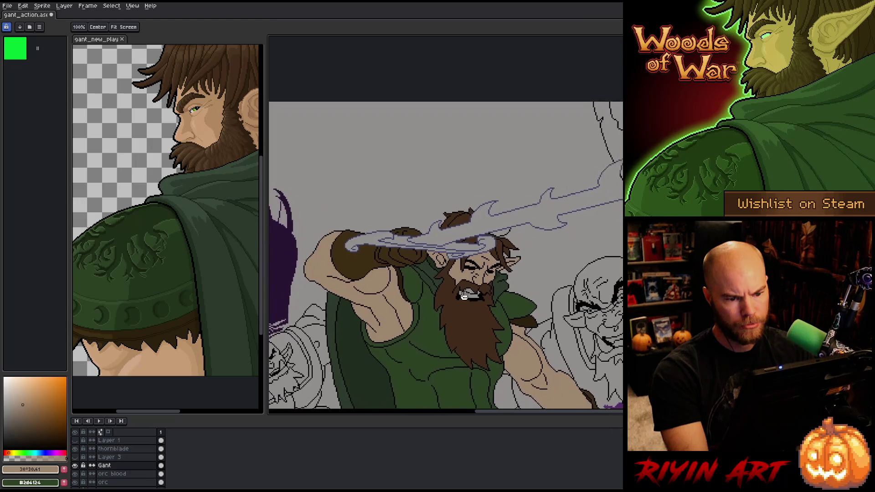
pyautogui.keyDown('alt'); pyautogui.click(474, 228); pyautogui.keyUp('alt')
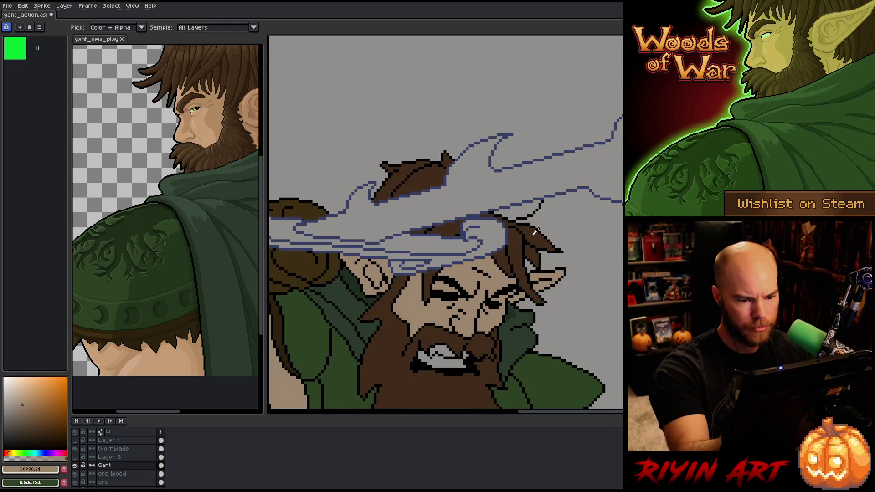
pyautogui.click(551, 180)
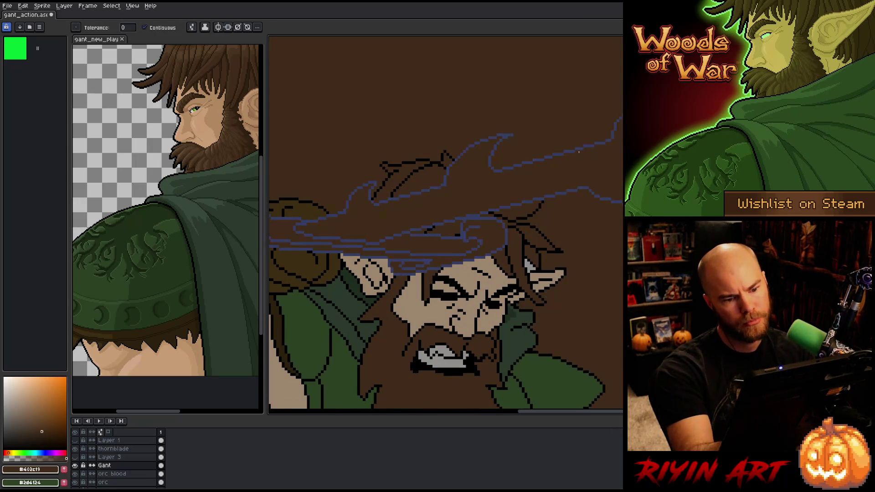
pyautogui.hotkey('ctrl', 'z')
pyautogui.press('b')
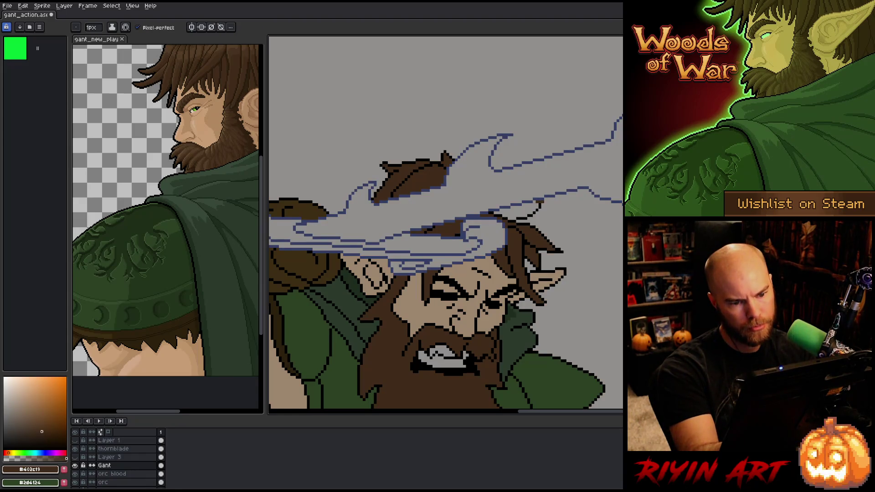
# Fill the light gap in Gant's hair dark brown, then sample black again.
pyautogui.keyDown('alt'); pyautogui.click(535, 201); pyautogui.keyUp('alt')
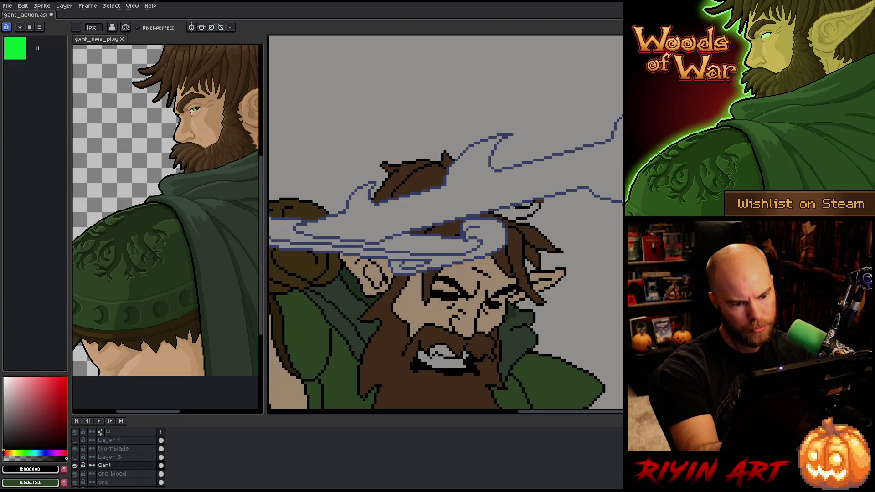
pyautogui.keyDown('alt'); pyautogui.click(539, 198); pyautogui.keyUp('alt')
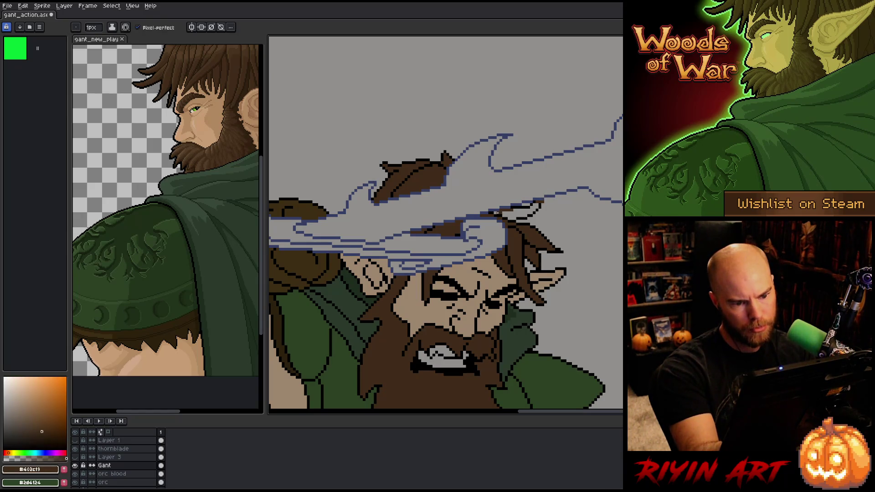
pyautogui.press('g')
pyautogui.click(534, 208)
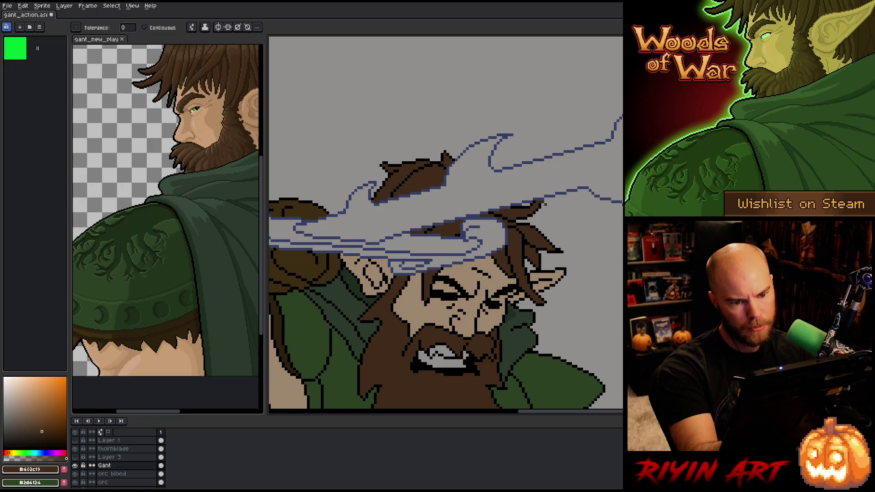
pyautogui.press('b')
pyautogui.keyDown('alt'); pyautogui.click(543, 201); pyautogui.keyUp('alt')
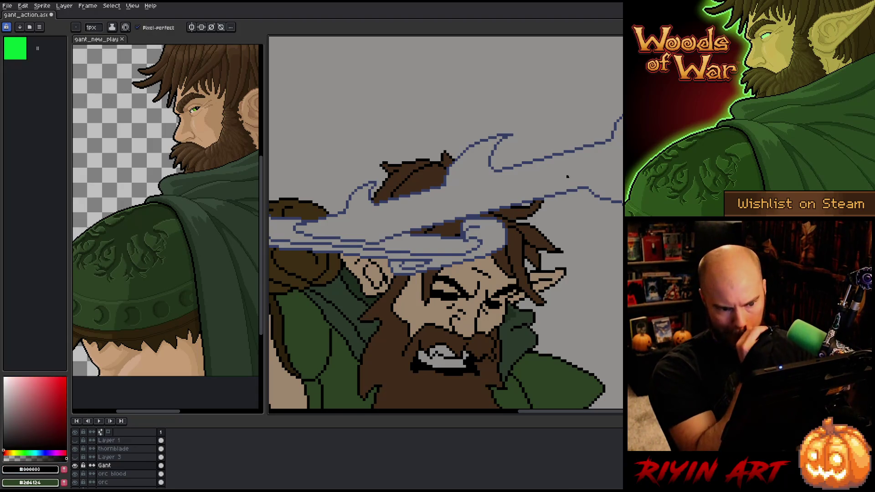
pyautogui.scroll(-2, 567, 177)
# Sample the skin tone from Gant's arm and save the battle scene.
pyautogui.scroll(-1, 554, 223)
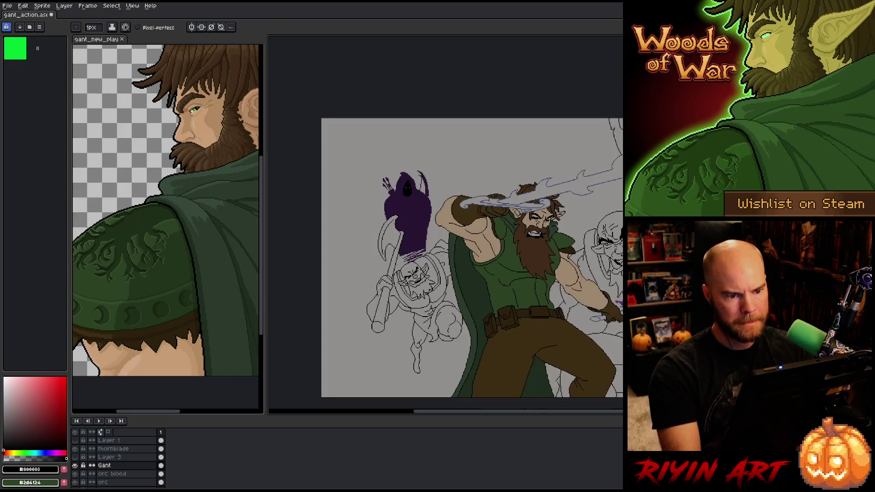
pyautogui.moveTo(537, 309); pyautogui.dragTo(482, 226)
pyautogui.scroll(4, 542, 146)
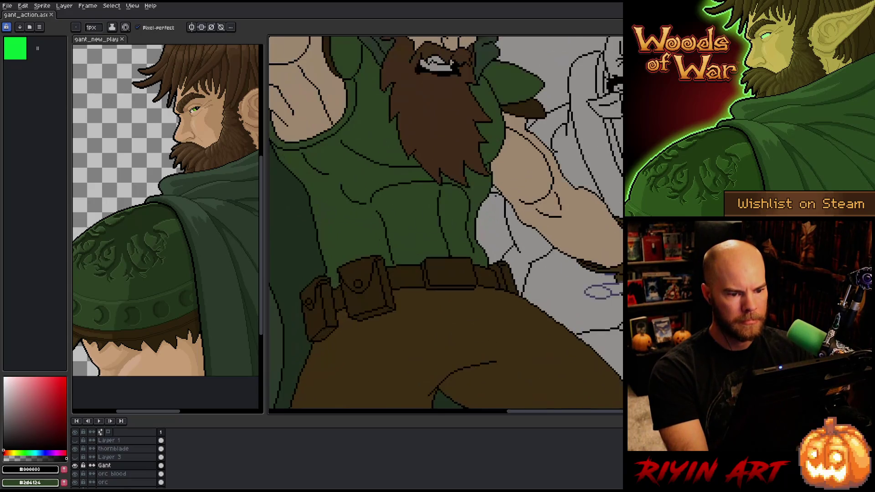
pyautogui.keyDown('alt'); pyautogui.click(539, 135); pyautogui.keyUp('alt')
pyautogui.press('g')
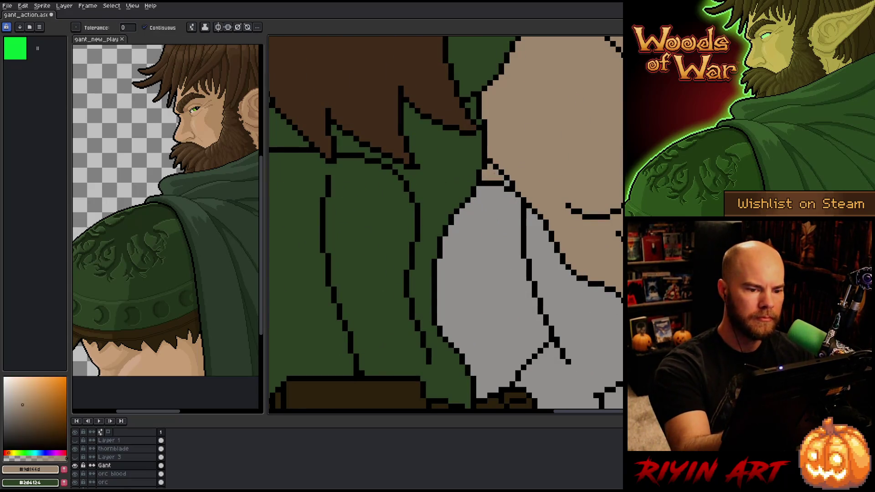
pyautogui.scroll(-5, 506, 182)
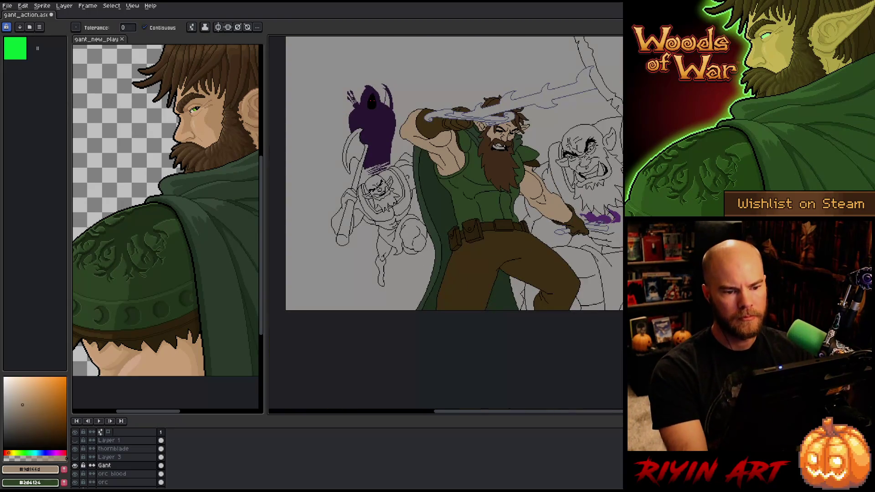
pyautogui.moveTo(575, 230); pyautogui.dragTo(524, 297)
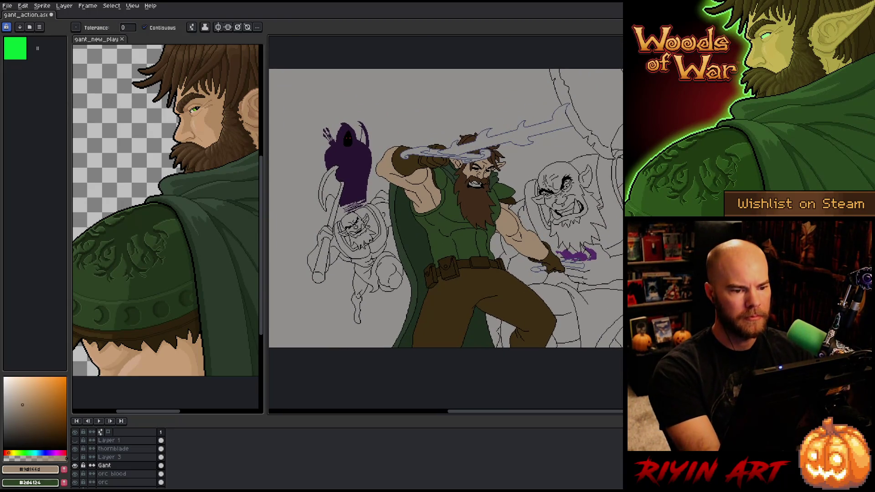
pyautogui.hotkey('ctrl', 's')
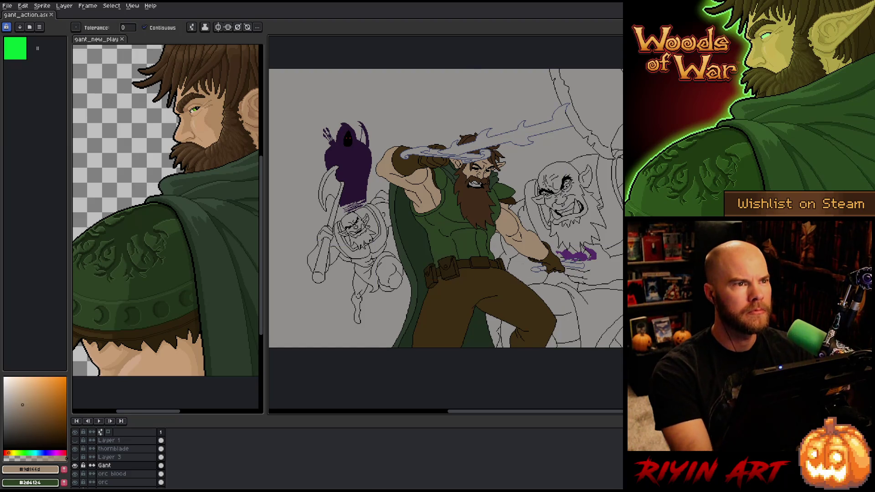
# Frame Gant and the orc, then sample a greyer colour from the reference portrait's eye.
pyautogui.scroll(2, 501, 273)
pyautogui.moveTo(541, 261)
pyautogui.mouseDown()
pyautogui.moveTo(437, 312)
pyautogui.moveTo(438, 294)
pyautogui.mouseUp()
pyautogui.scroll(-1, 438, 294)
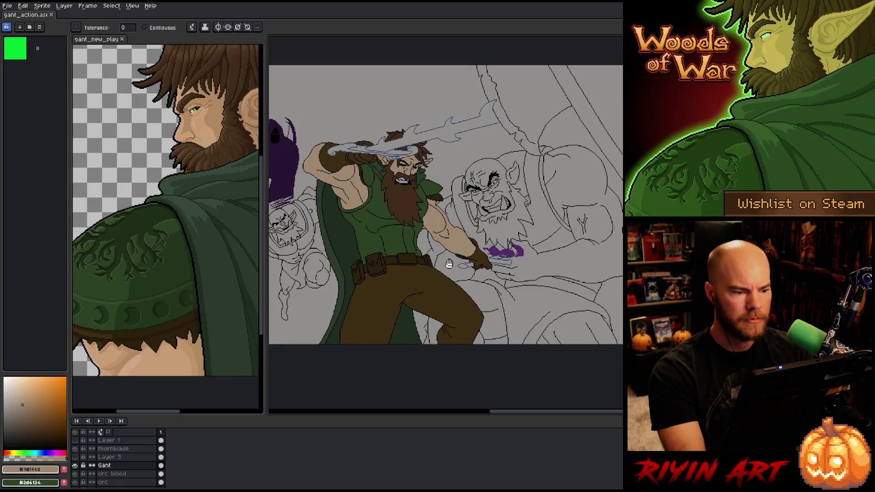
pyautogui.moveTo(449, 263); pyautogui.dragTo(458, 272)
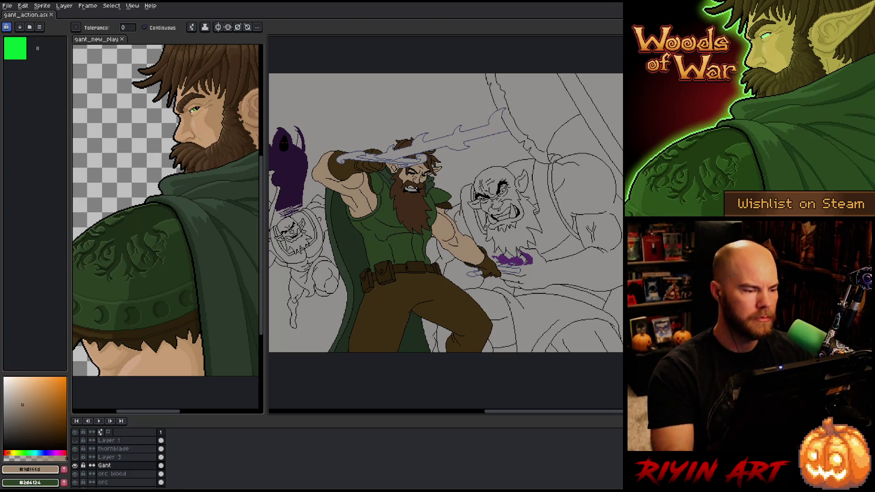
pyautogui.keyDown('alt'); pyautogui.click(195, 108); pyautogui.keyUp('alt')
pyautogui.keyDown('alt'); pyautogui.click(195, 109); pyautogui.keyUp('alt')
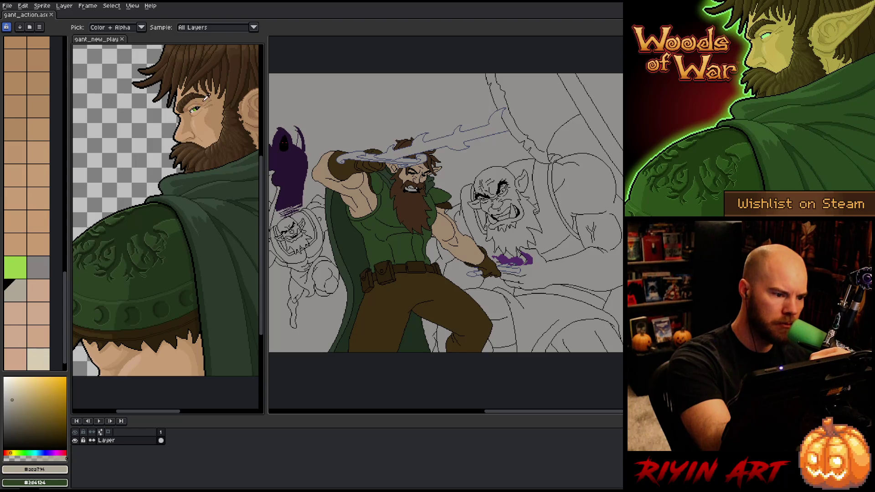
pyautogui.keyDown('alt'); pyautogui.click(369, 189); pyautogui.keyUp('alt')
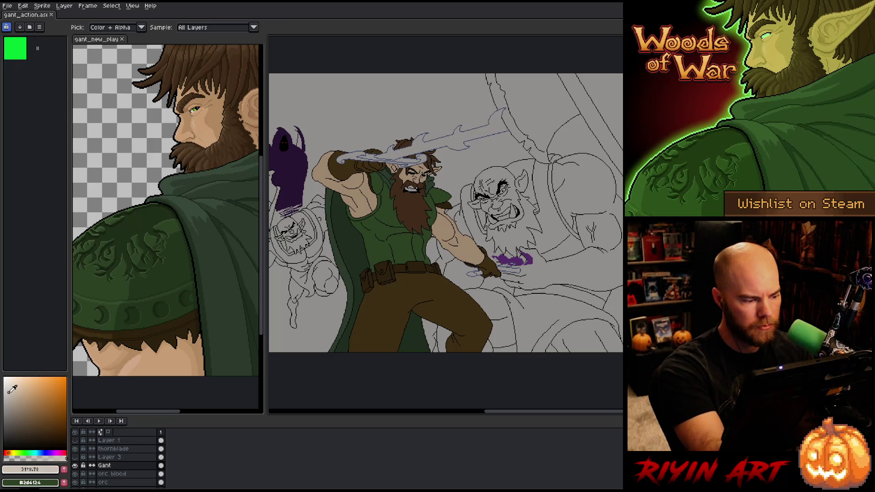
# Fill Gant's teeth light grey, then a darker grey, and save the file.
pyautogui.press('g')
pyautogui.scroll(4, 410, 178)
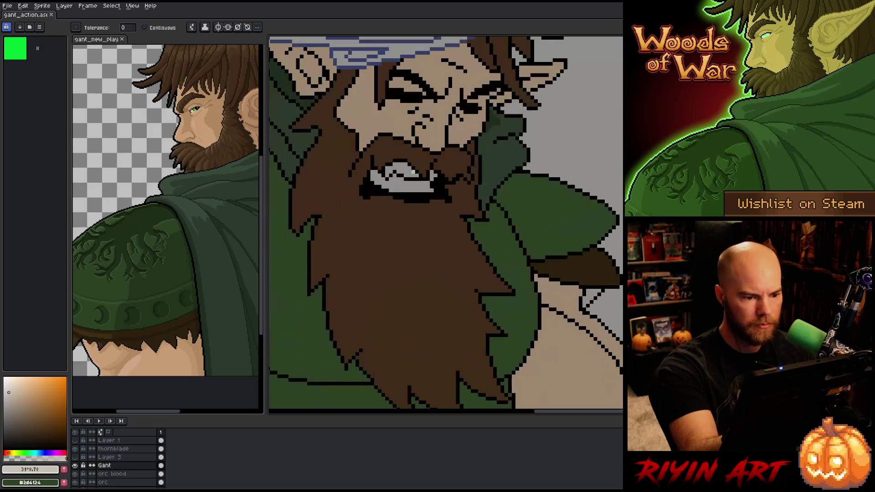
pyautogui.click(401, 185)
pyautogui.click(401, 171)
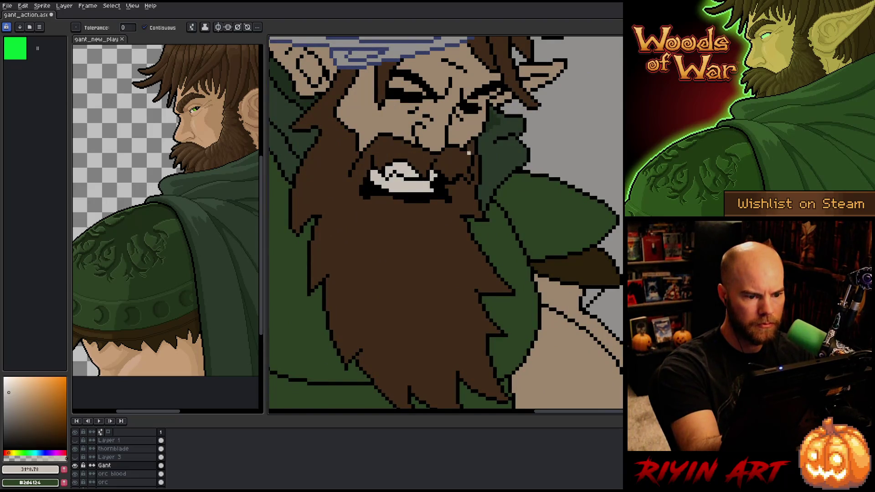
pyautogui.moveTo(14, 393); pyautogui.dragTo(15, 400)
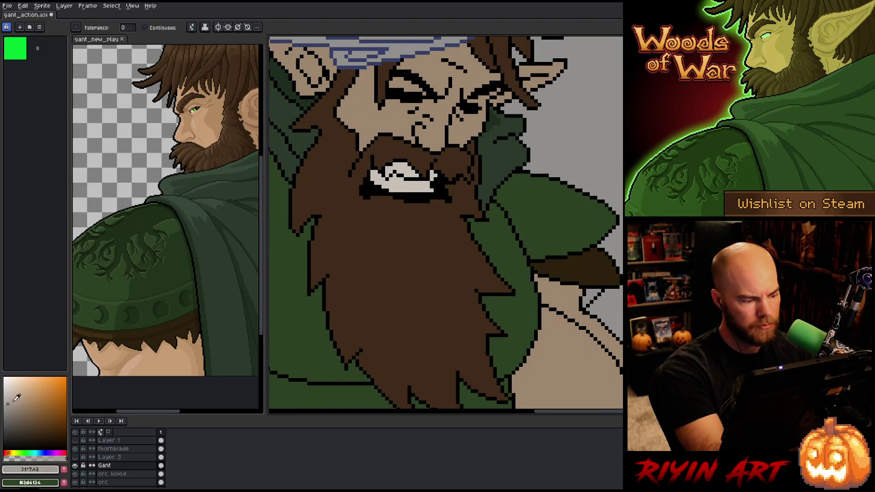
pyautogui.click(424, 182)
pyautogui.click(419, 170)
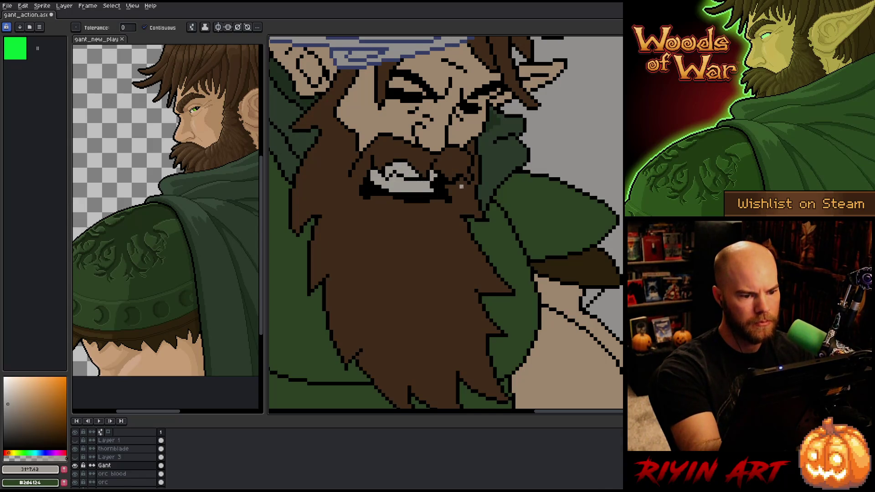
pyautogui.scroll(-3, 461, 187)
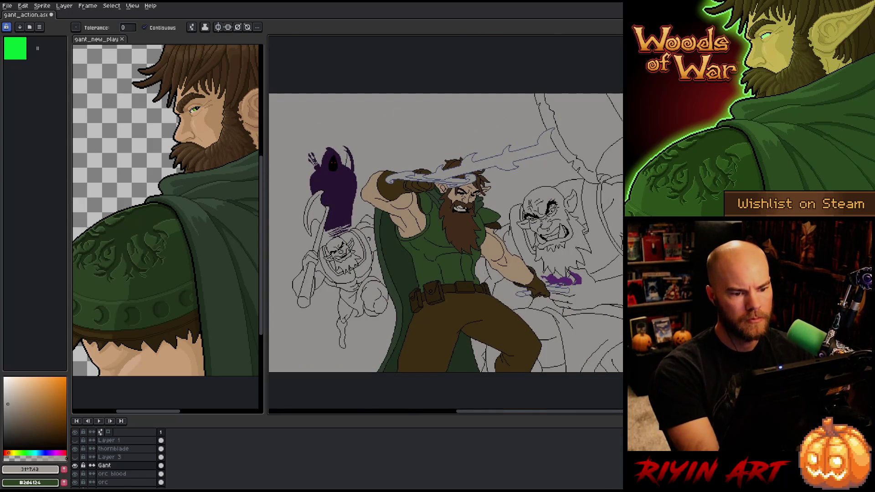
pyautogui.hotkey('ctrl', 's')
# Pan the battle scene and dismiss a stray popup menu on the canvas.
pyautogui.moveTo(461, 297); pyautogui.dragTo(468, 256)
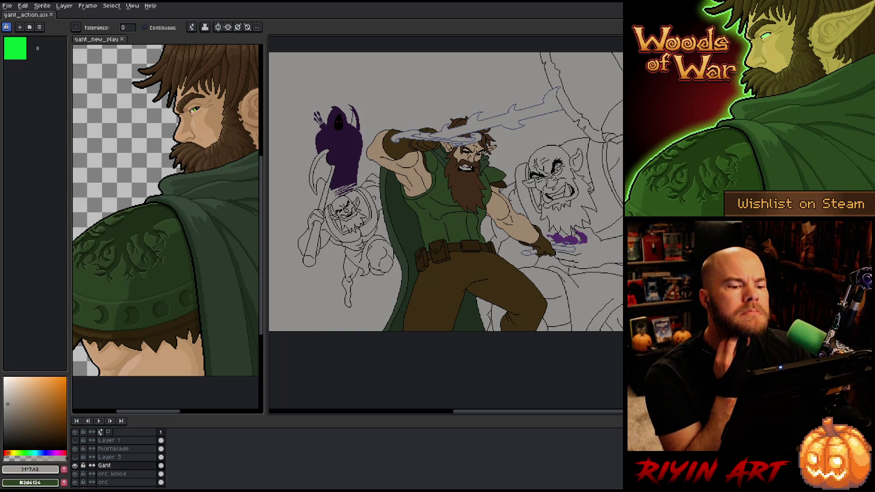
pyautogui.scroll(1, 578, 185)
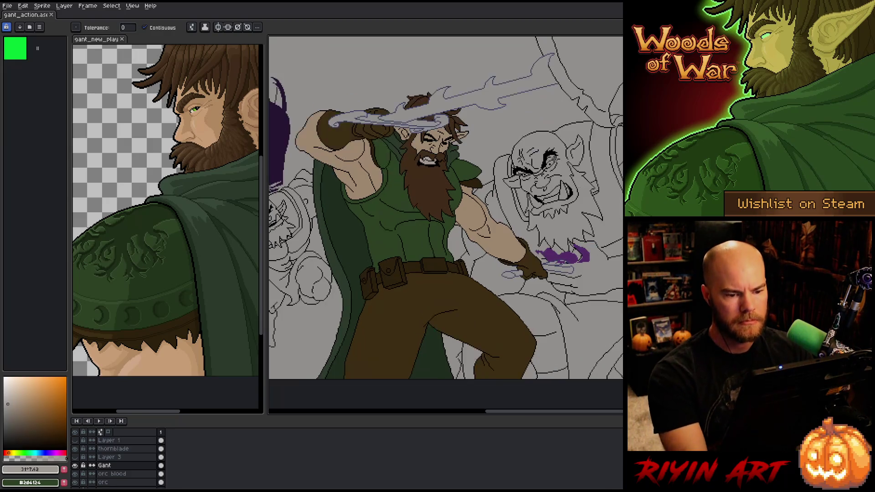
pyautogui.scroll(-2, 456, 246)
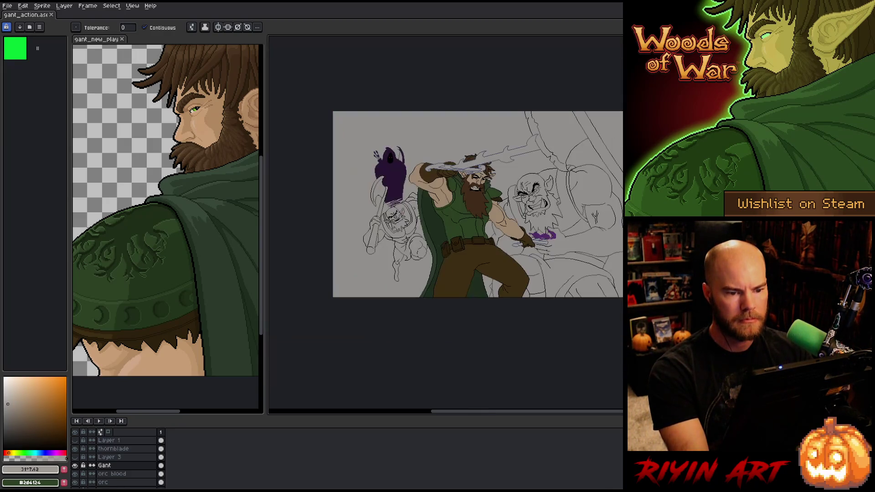
pyautogui.scroll(1, 456, 246)
pyautogui.moveTo(485, 242)
pyautogui.mouseDown()
pyautogui.moveTo(453, 246)
pyautogui.moveTo(482, 247)
pyautogui.moveTo(418, 270)
pyautogui.mouseUp()
pyautogui.rightClick(423, 222)
pyautogui.click(446, 254)
pyautogui.press('space')
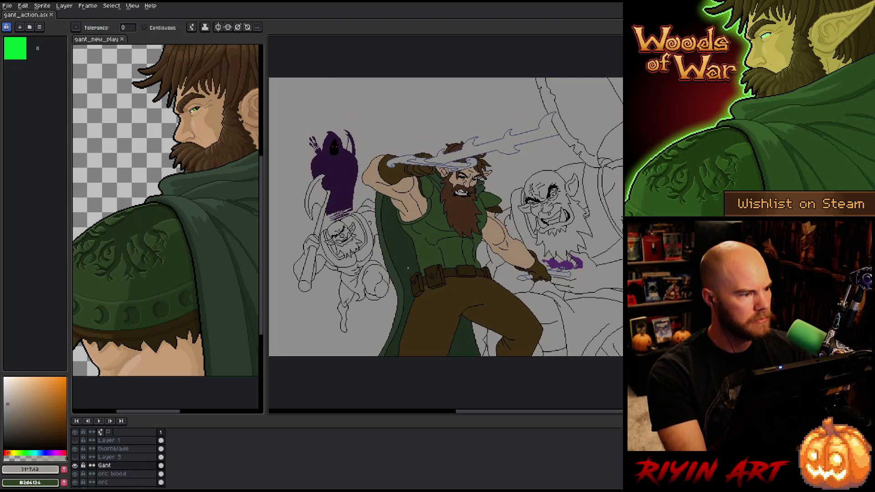
# Close the gant_new_play reference document and re-centre the battle scene.
pyautogui.click(122, 39)
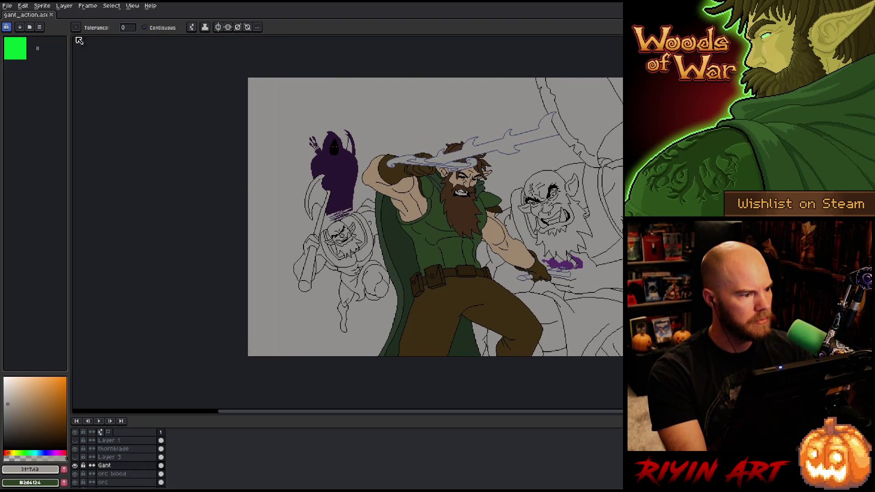
pyautogui.click(7, 6)
pyautogui.click(7, 6)
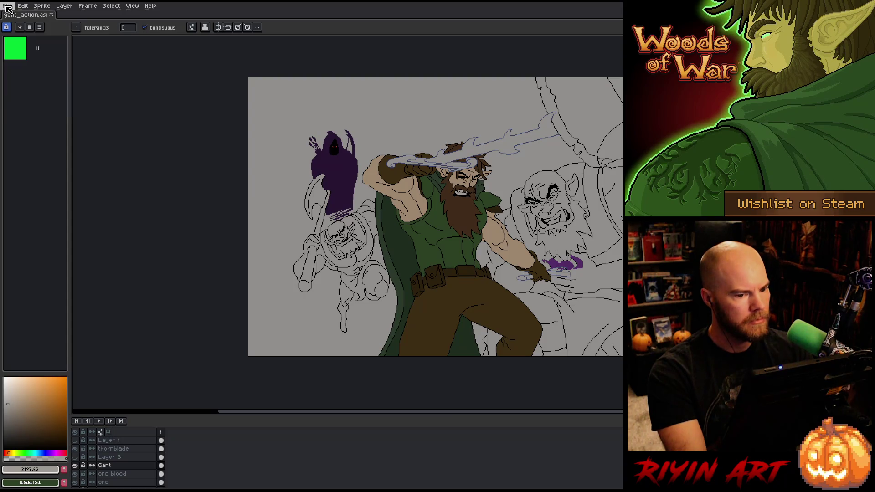
pyautogui.moveTo(289, 190); pyautogui.dragTo(225, 176)
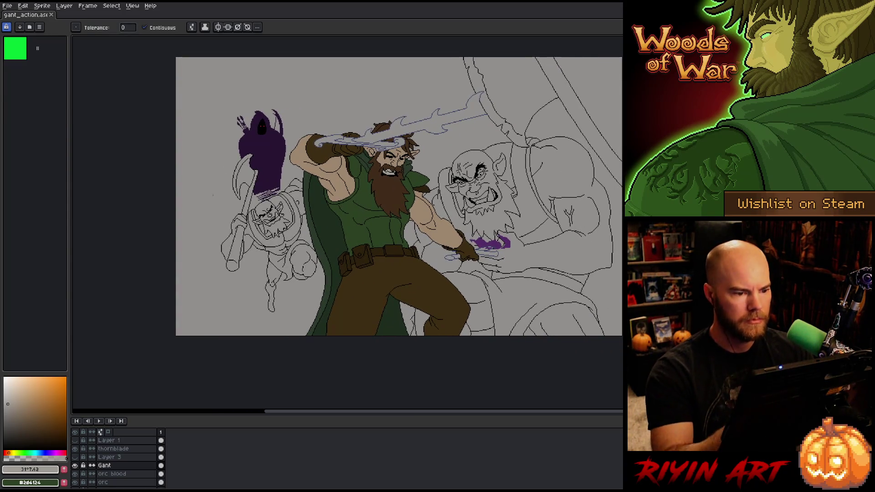
pyautogui.moveTo(422, 269); pyautogui.dragTo(357, 321)
# Pick a slightly darkened green and try a background fill on the orc layer, then undo it.
pyautogui.press('i')
pyautogui.click(304, 252)
pyautogui.press('b')
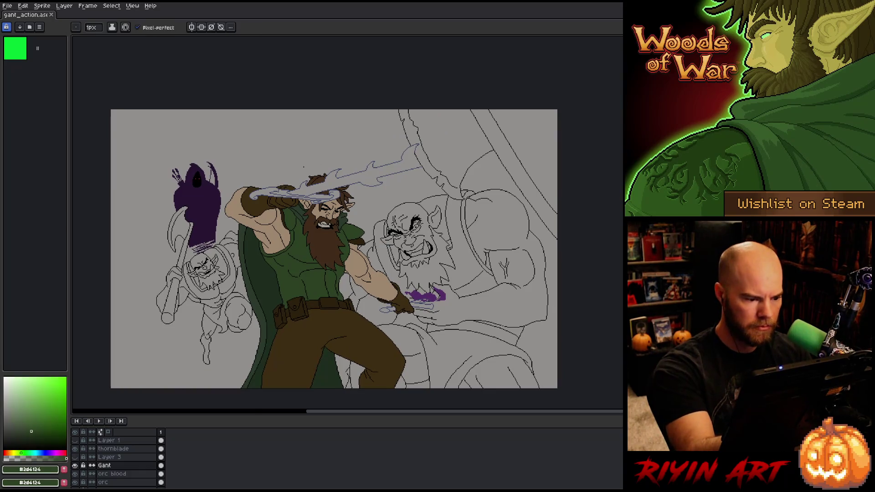
pyautogui.moveTo(27, 418); pyautogui.dragTo(27, 426)
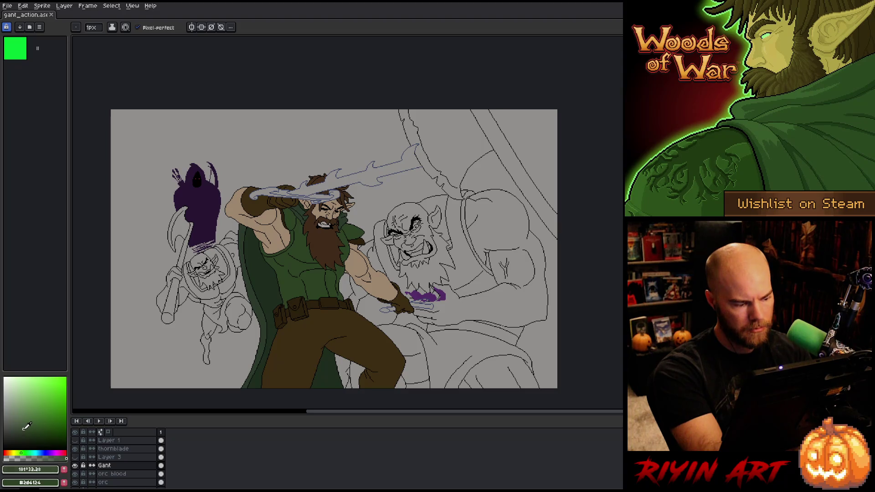
pyautogui.click(109, 483)
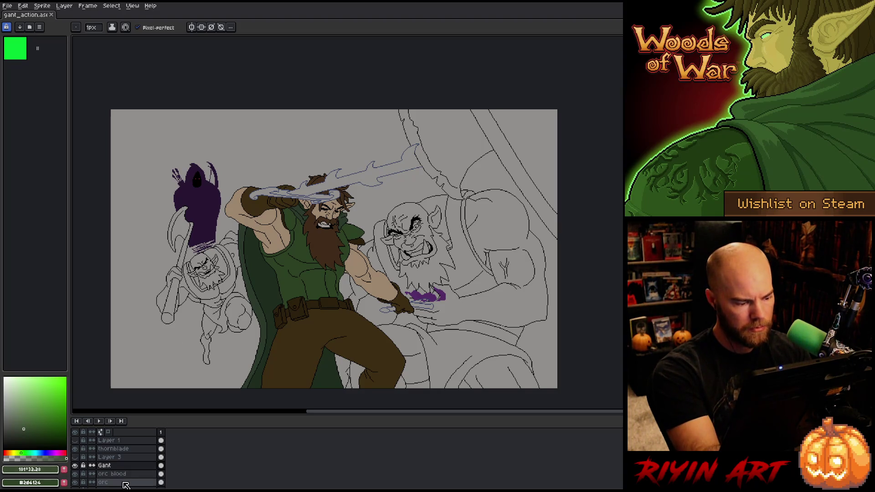
pyautogui.press('g')
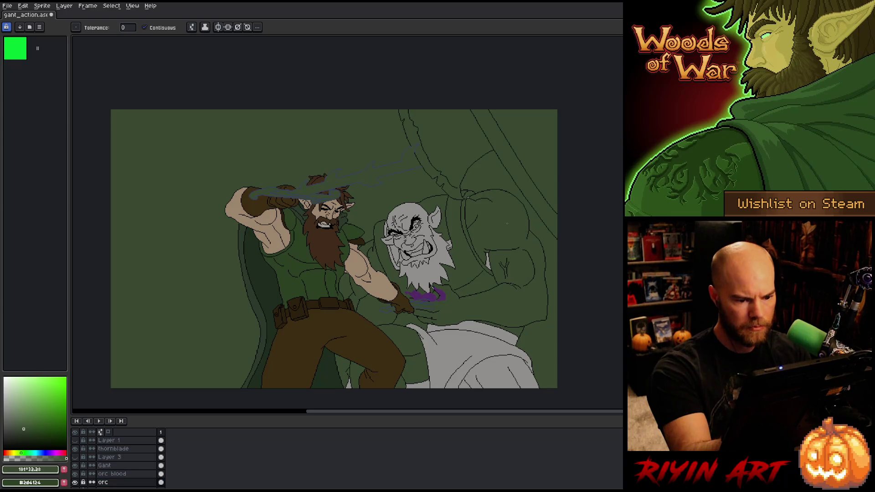
pyautogui.click(506, 234)
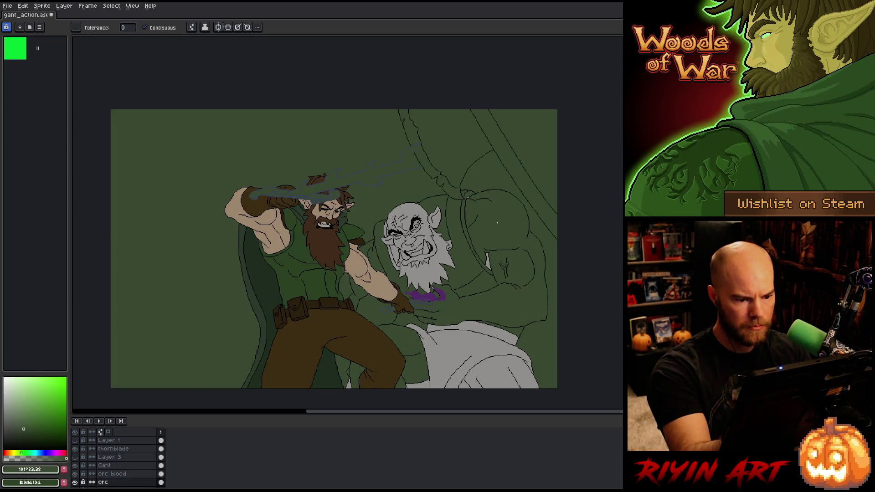
pyautogui.hotkey('ctrl', 'z')
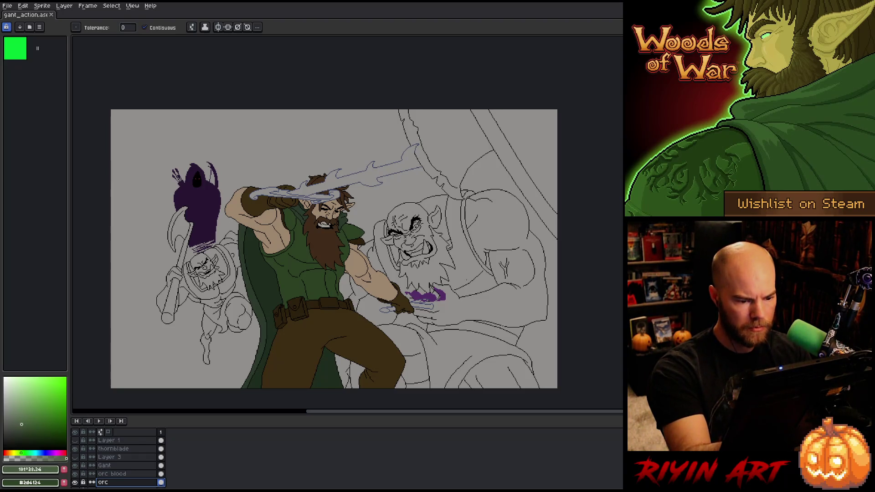
# Duplicate the Gant layer as a hidden Gant Copy backup and reselect the original.
pyautogui.click(109, 465)
pyautogui.press('v')
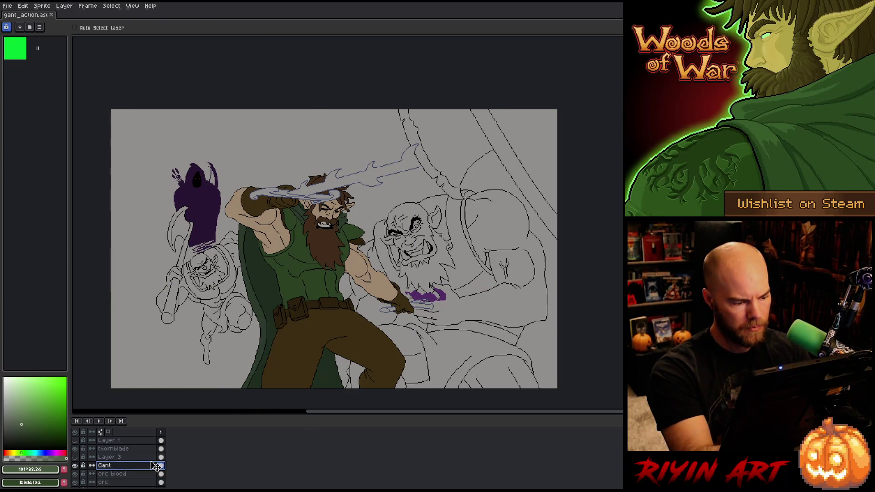
pyautogui.click(76, 466)
pyautogui.click(76, 466)
pyautogui.click(76, 466)
pyautogui.click(76, 466)
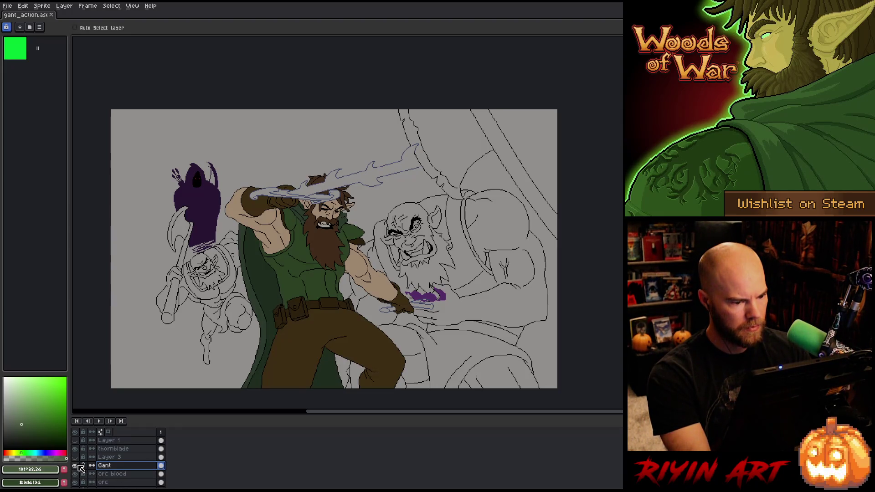
pyautogui.rightClick(103, 466)
pyautogui.click(121, 469)
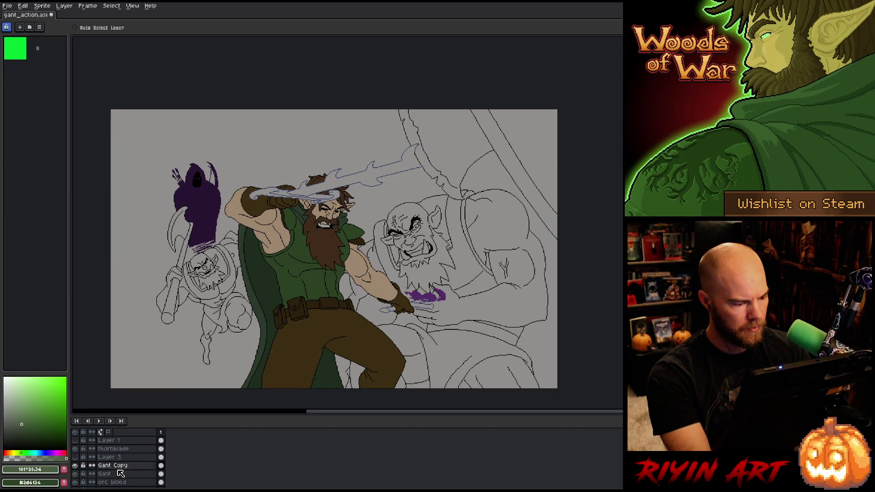
pyautogui.click(75, 466)
pyautogui.click(110, 475)
# Move the Gant layer below orc blood and merge it down into orc.
pyautogui.rightClick(421, 223)
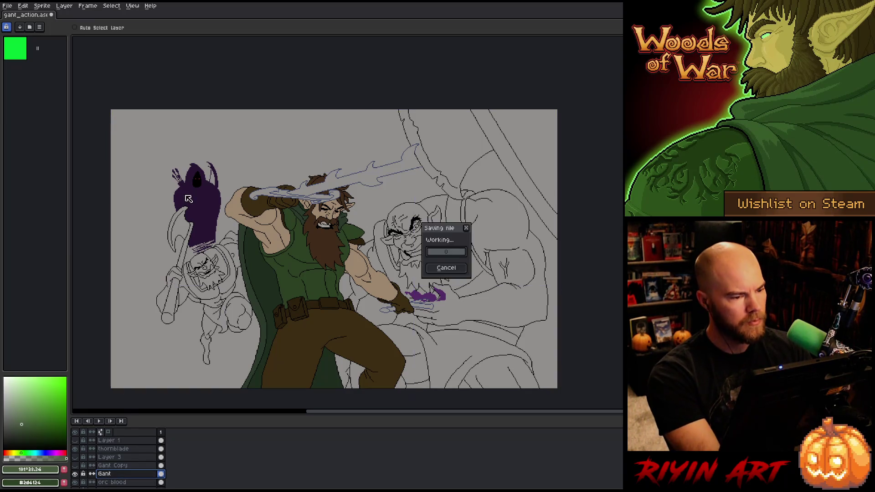
pyautogui.press('w')
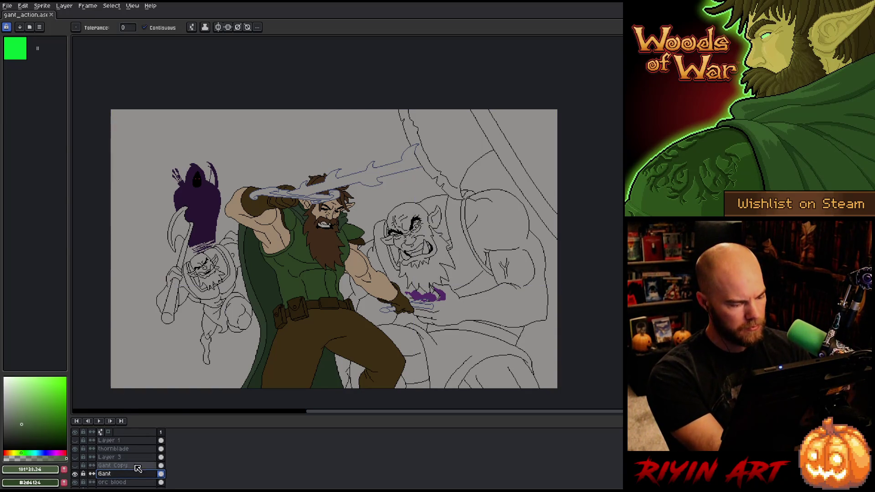
pyautogui.scroll(-1, 134, 469)
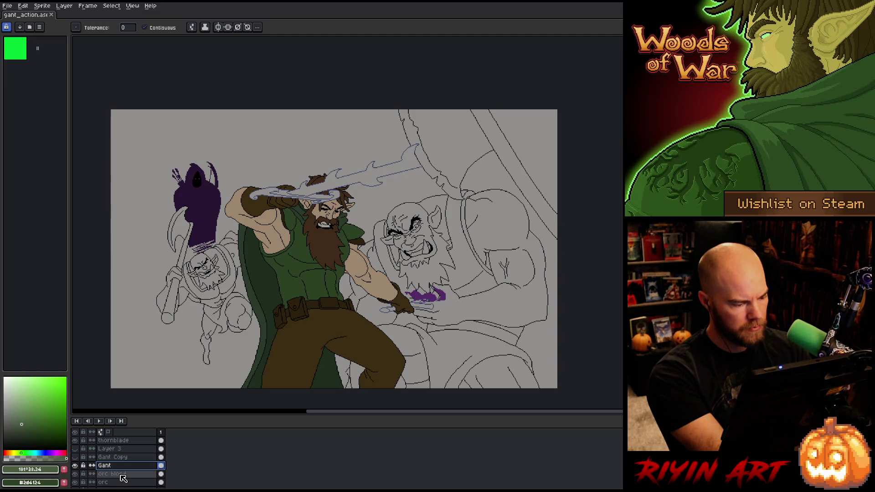
pyautogui.click(121, 476)
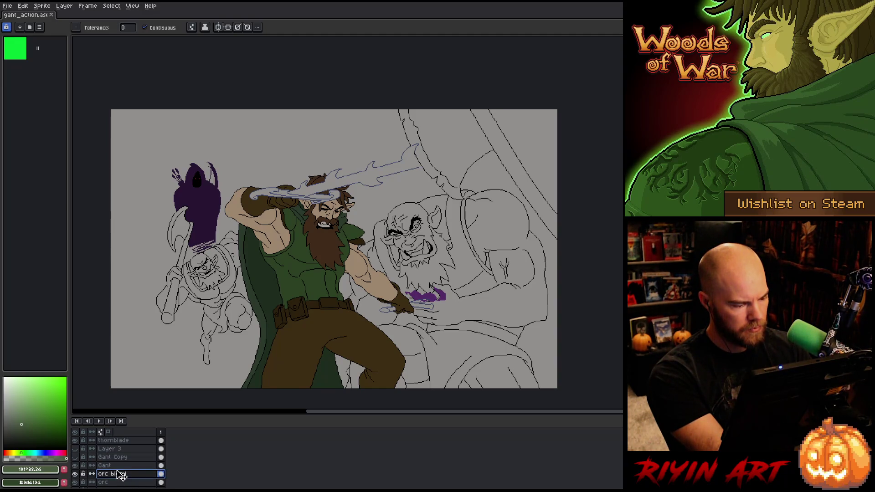
pyautogui.moveTo(122, 468); pyautogui.dragTo(119, 477)
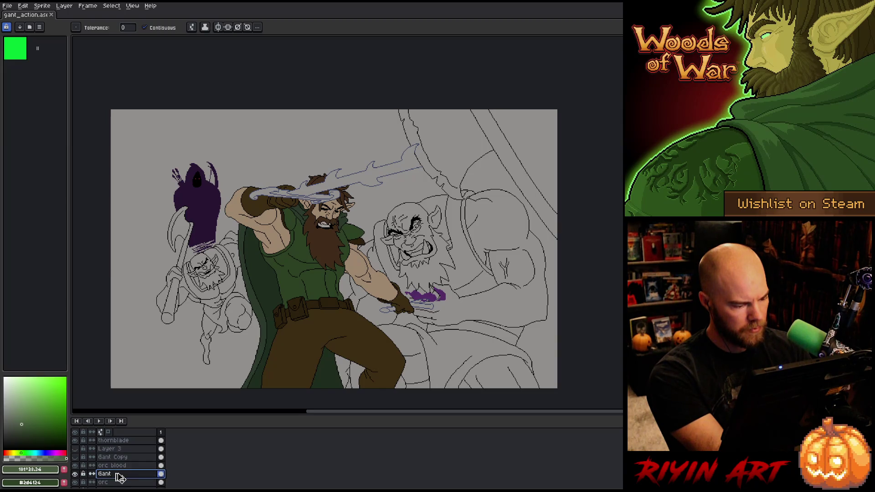
pyautogui.hotkey('ctrl', 'e')
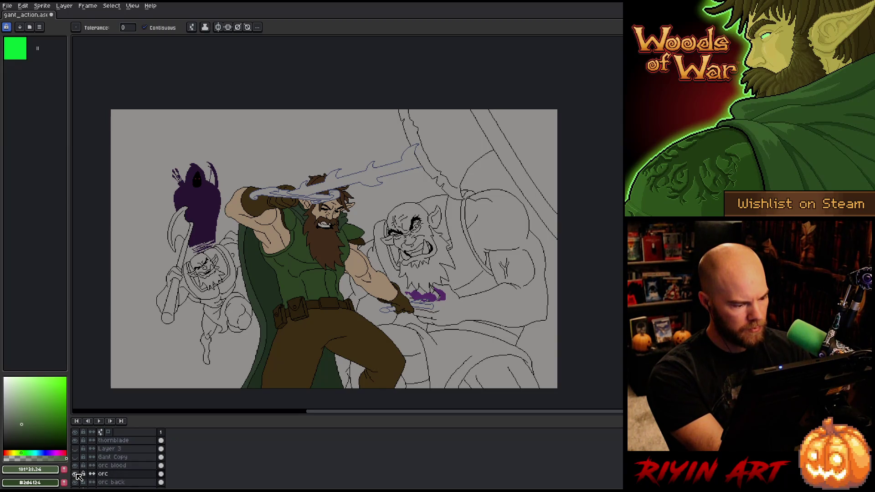
# Toggle the merged orc layer's visibility to check it, then select thornblade.
pyautogui.click(77, 474)
pyautogui.click(77, 475)
pyautogui.click(76, 475)
pyautogui.click(77, 475)
pyautogui.click(77, 475)
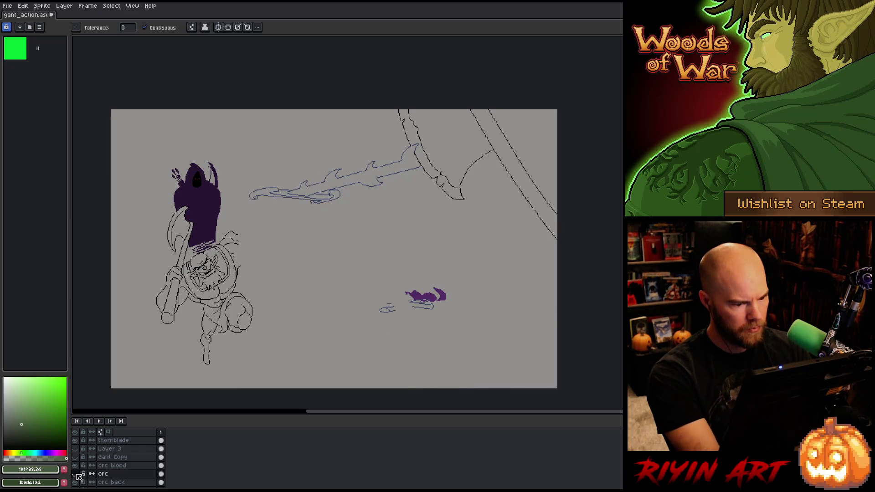
pyautogui.click(76, 475)
pyautogui.click(76, 475)
pyautogui.click(77, 475)
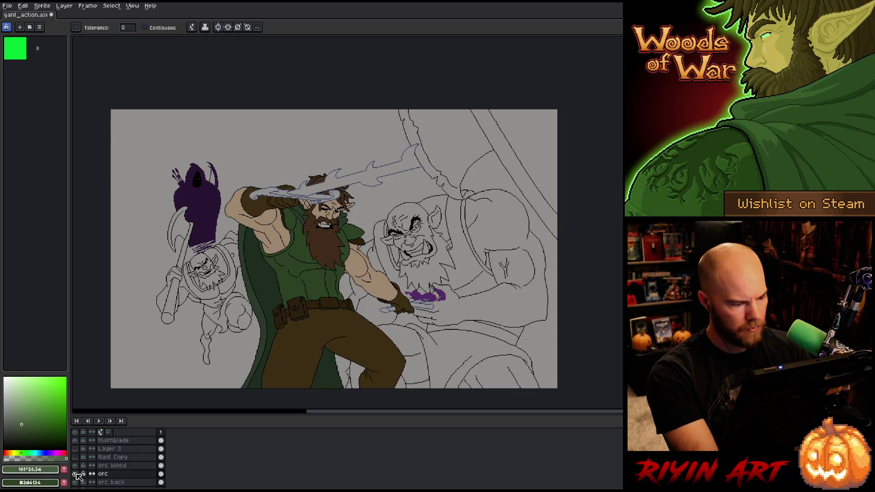
pyautogui.scroll(1, 109, 469)
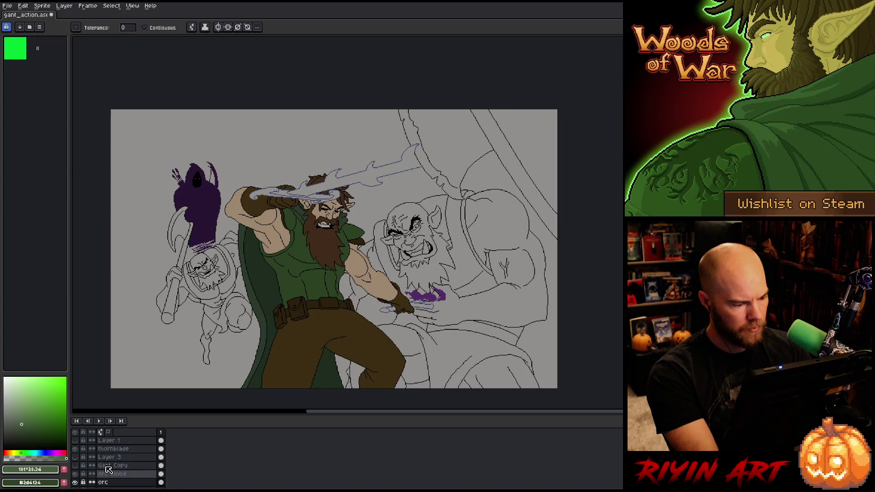
pyautogui.click(112, 450)
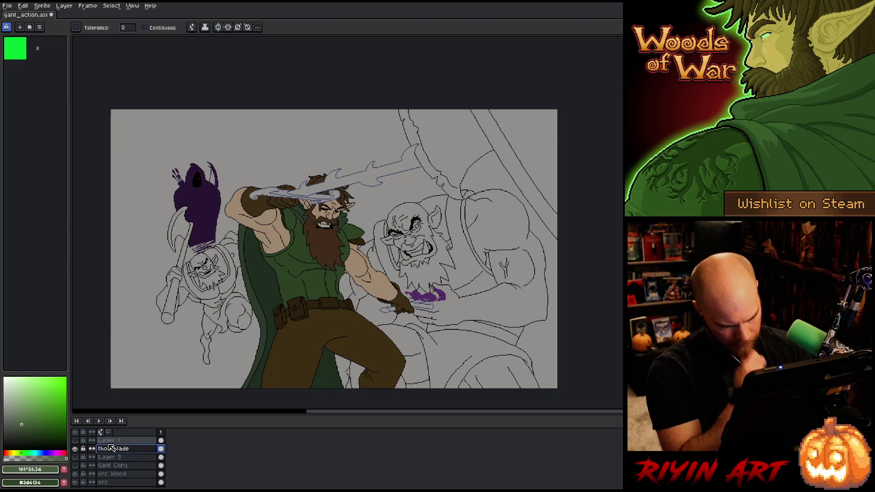
# Compare the thornblade sword's visibility, then duplicate the thornblade layer and hide the original.
pyautogui.rightClick(110, 449)
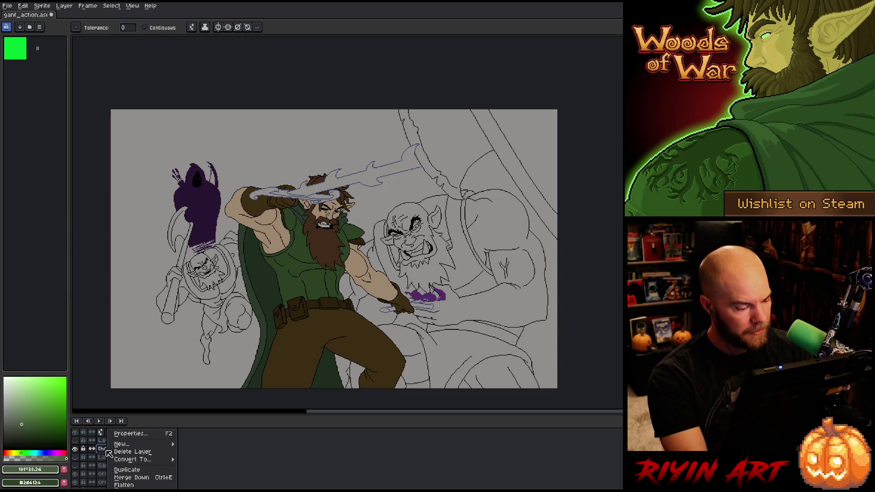
pyautogui.moveTo(147, 462)
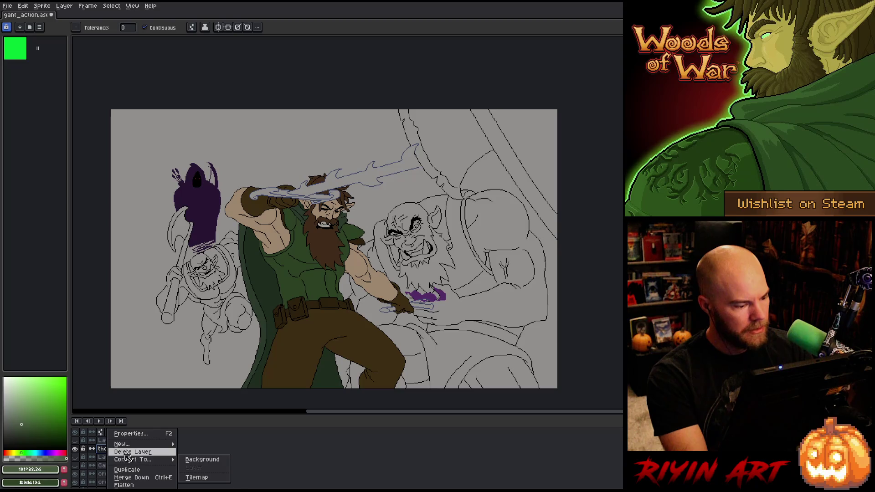
pyautogui.click(103, 451)
pyautogui.click(75, 449)
pyautogui.click(76, 450)
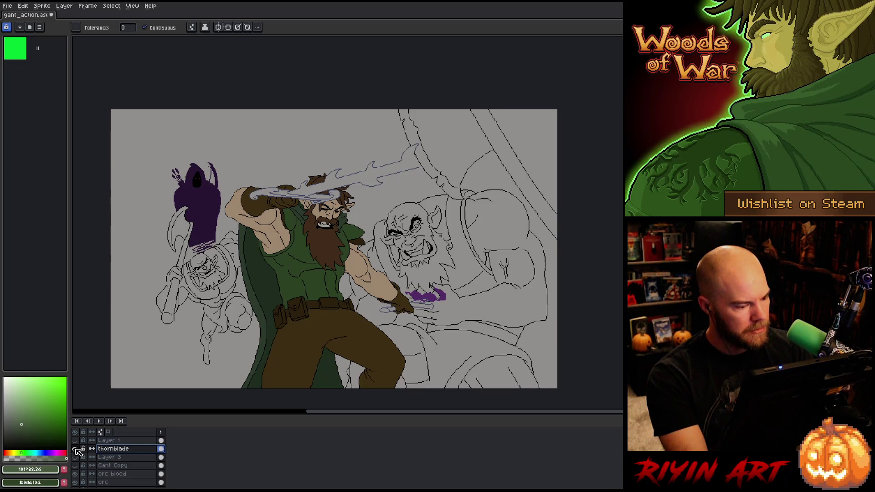
pyautogui.click(76, 449)
pyautogui.click(76, 450)
pyautogui.click(76, 449)
pyautogui.click(75, 450)
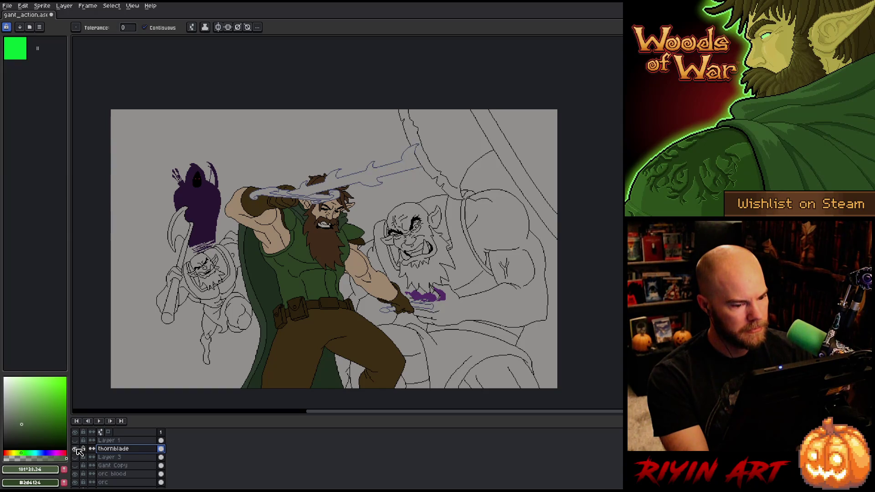
pyautogui.click(76, 449)
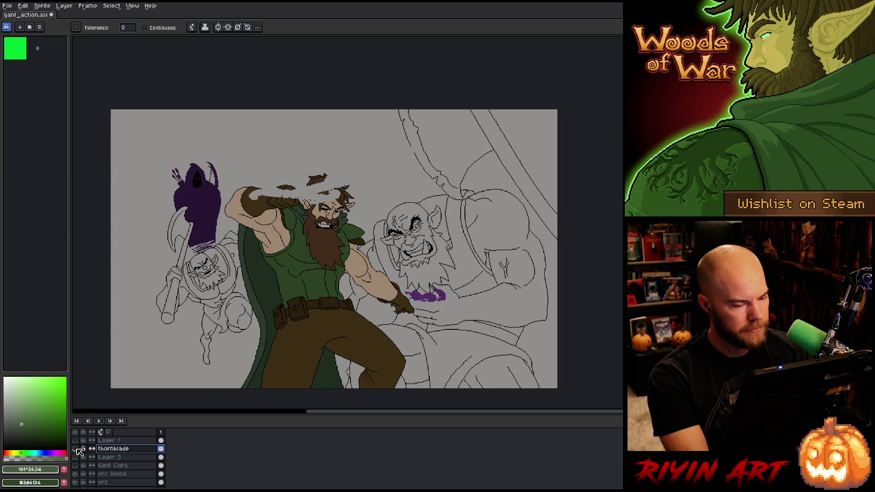
pyautogui.click(76, 448)
pyautogui.click(77, 449)
pyautogui.click(76, 448)
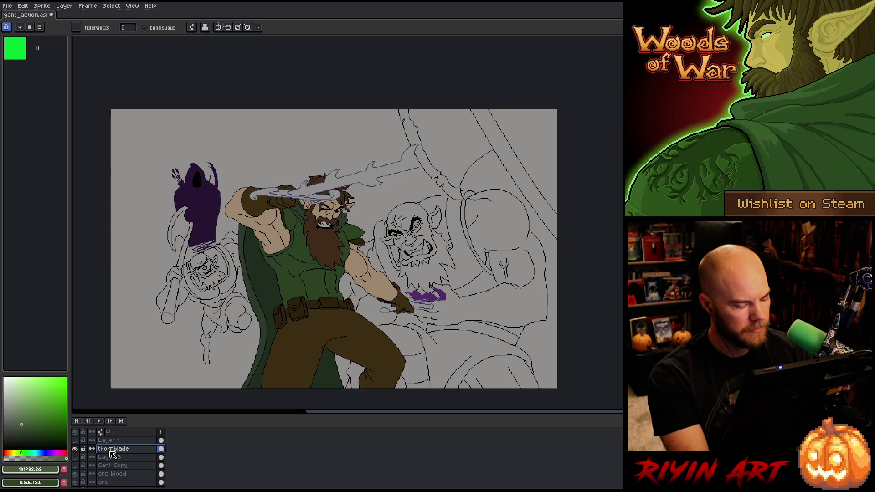
pyautogui.rightClick(111, 453)
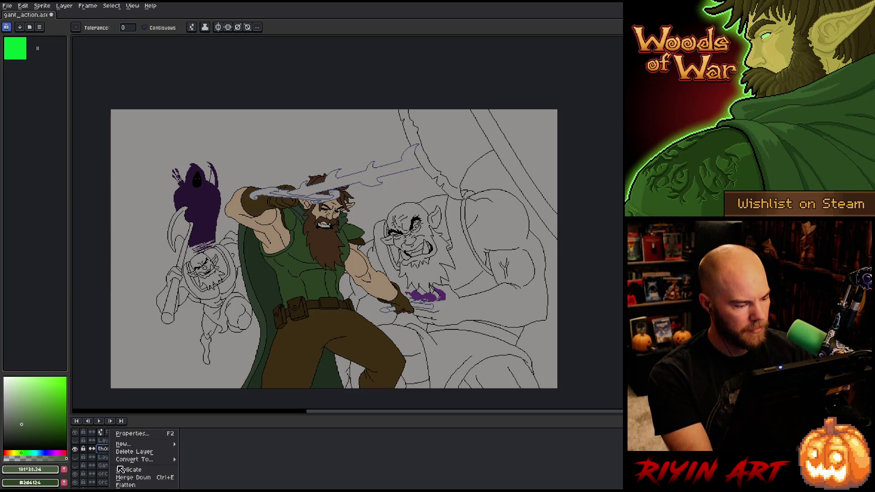
pyautogui.click(121, 469)
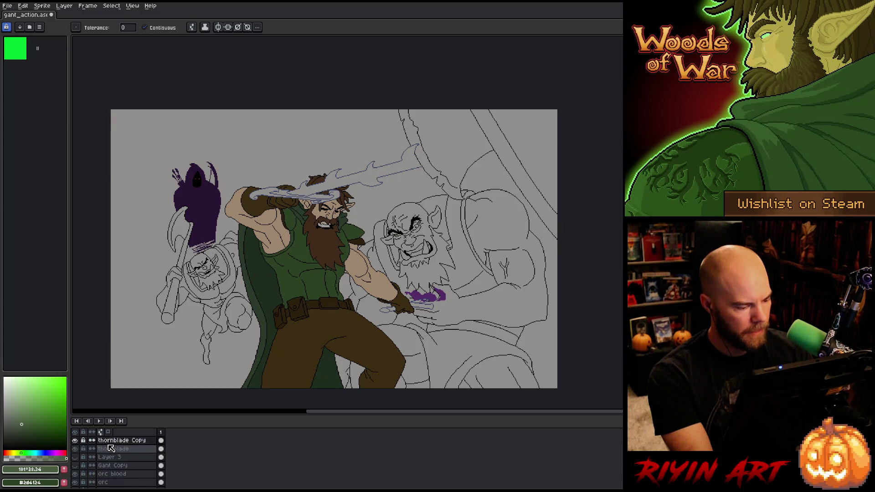
pyautogui.click(75, 449)
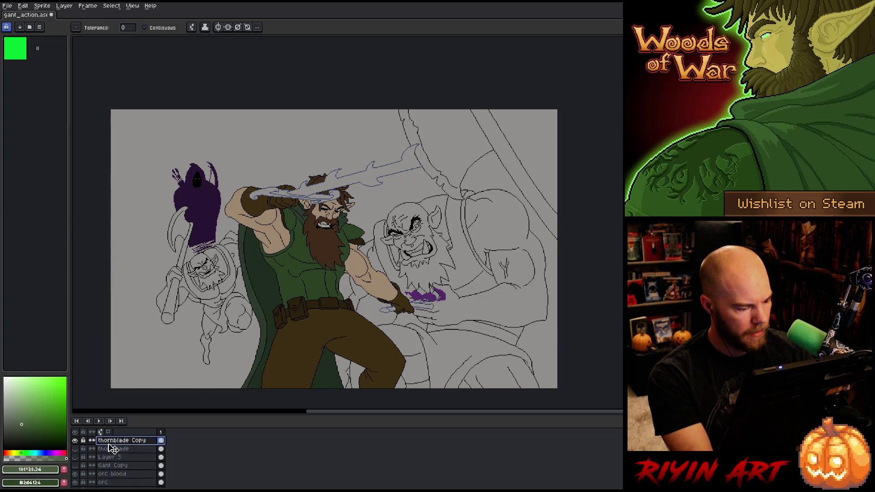
# Select the orc and axe layers, toggling layer visibility to check their content.
pyautogui.click(115, 483)
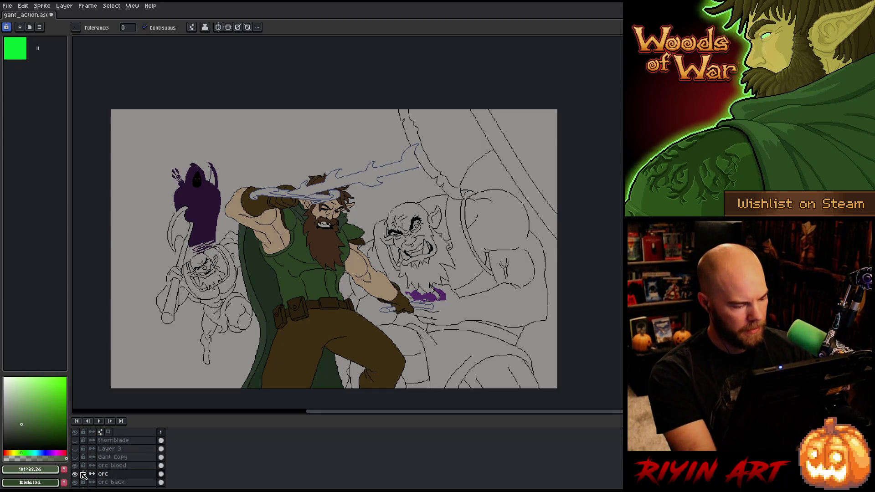
pyautogui.click(76, 475)
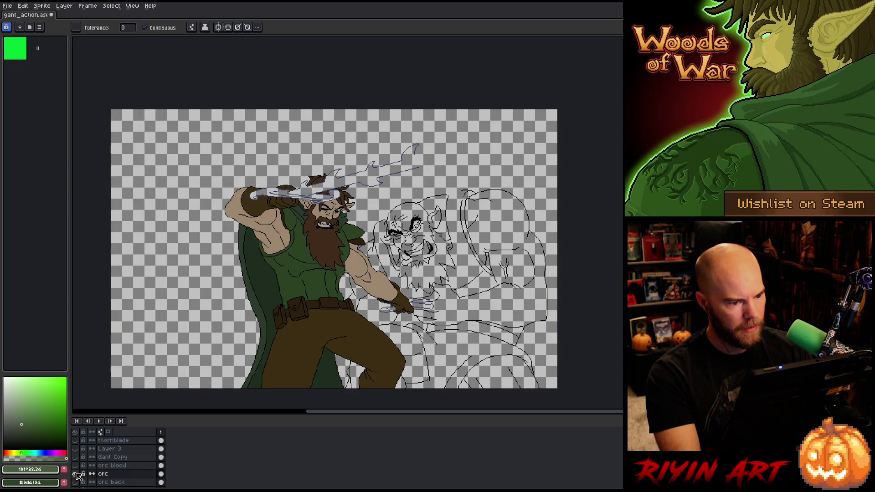
pyautogui.click(76, 475)
pyautogui.click(75, 474)
pyautogui.click(76, 474)
pyautogui.scroll(2, 105, 474)
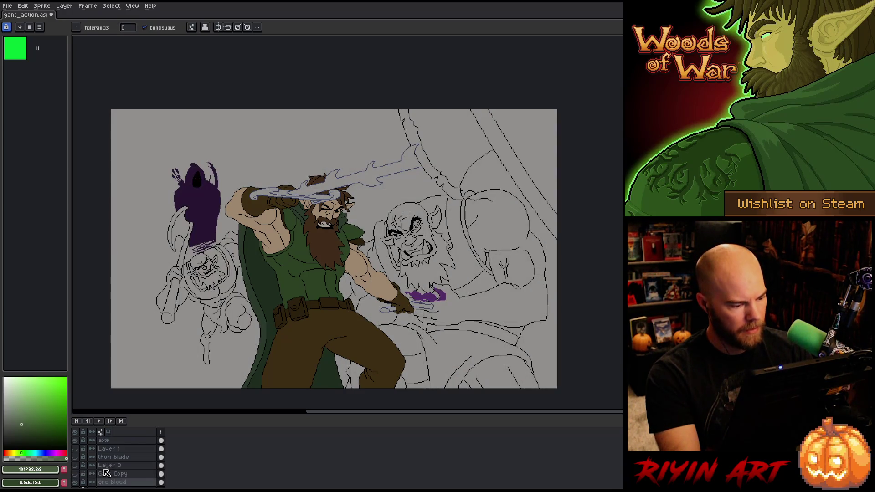
pyautogui.click(105, 440)
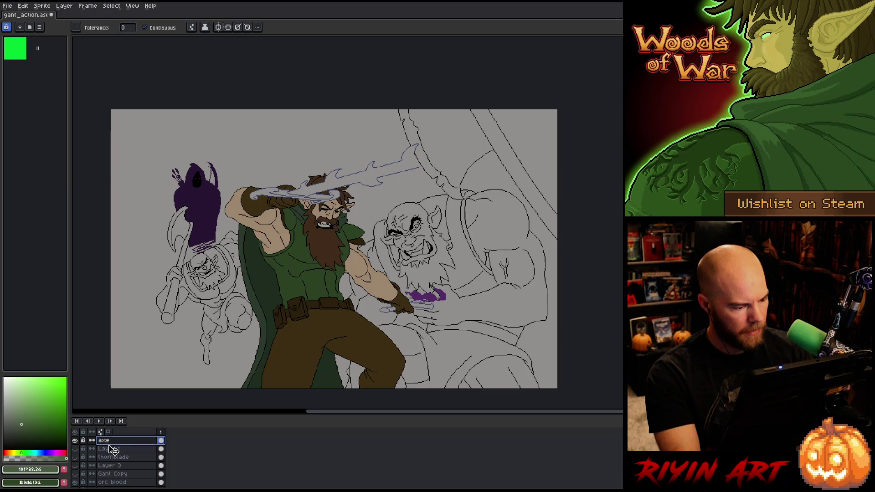
pyautogui.scroll(-1, 116, 478)
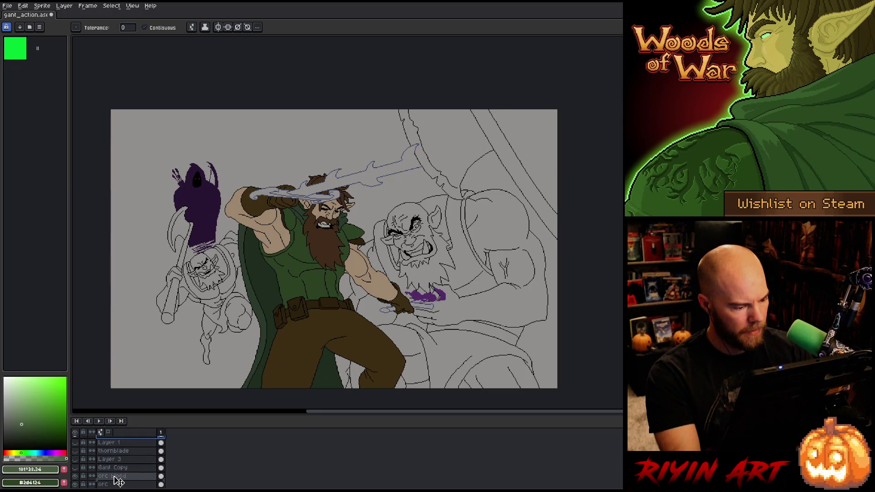
pyautogui.scroll(-1, 118, 481)
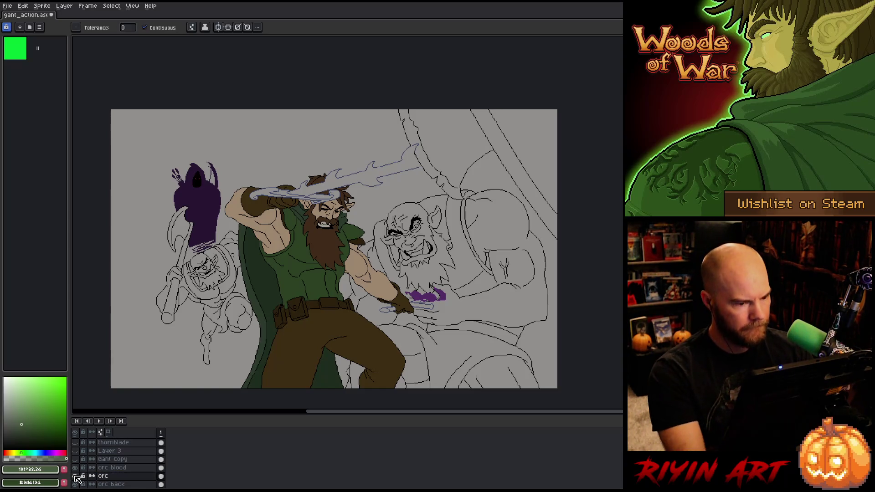
pyautogui.click(76, 477)
pyautogui.click(76, 476)
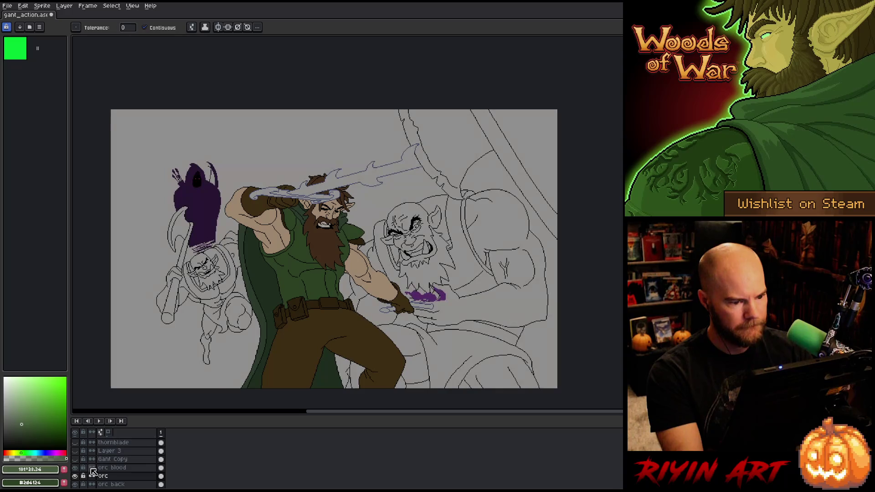
pyautogui.scroll(1, 386, 300)
# Fill the orc's arm, bald head, face patches and the area behind his ear with green.
pyautogui.moveTo(406, 304); pyautogui.dragTo(311, 276)
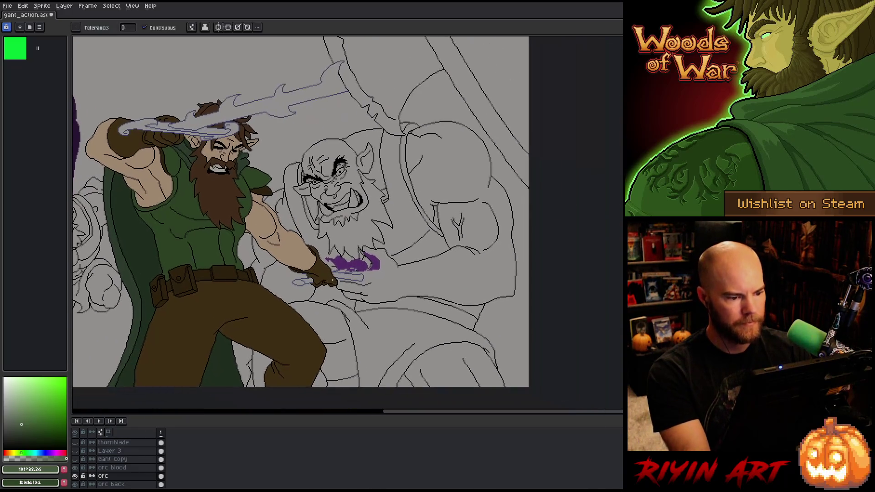
pyautogui.click(427, 276)
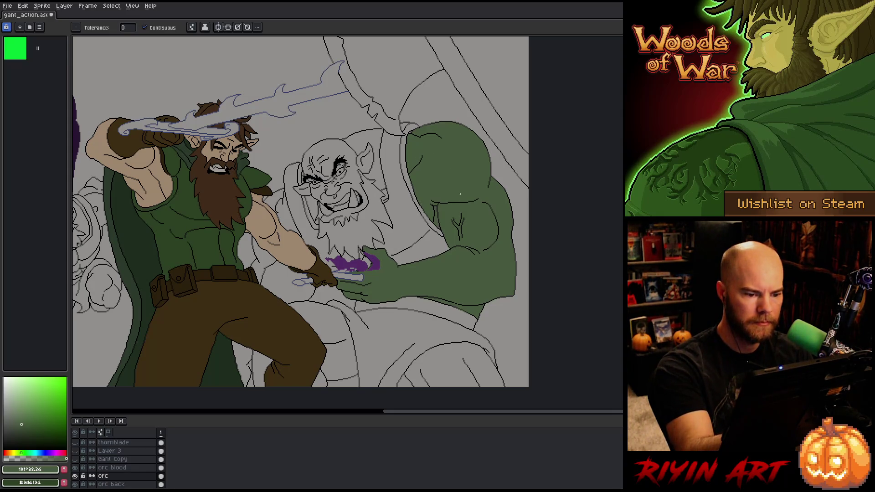
pyautogui.click(373, 146)
pyautogui.click(324, 157)
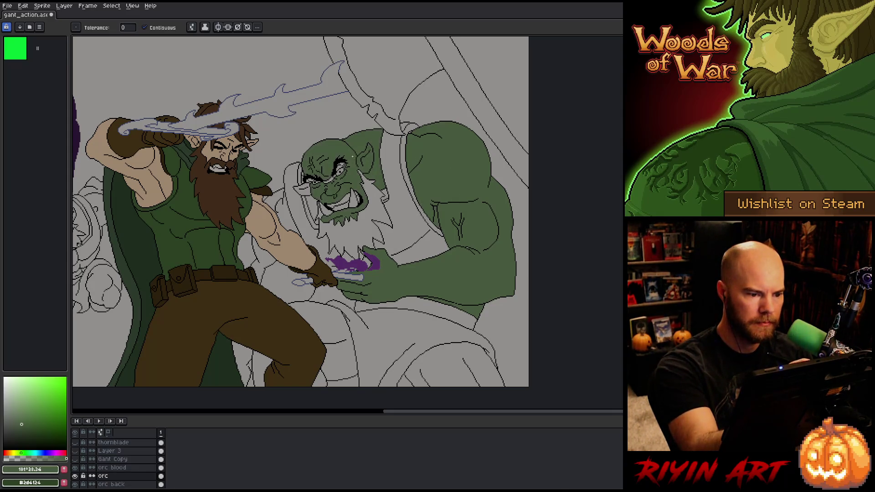
pyautogui.click(303, 189)
pyautogui.click(311, 208)
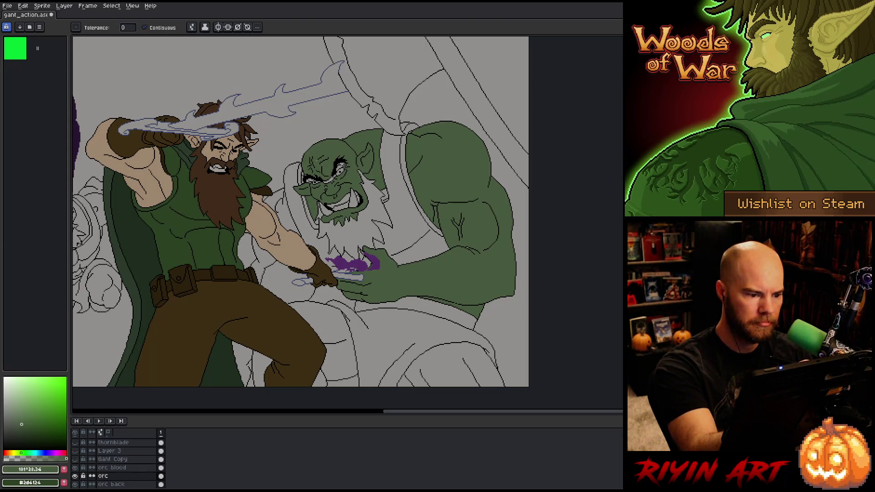
pyautogui.click(384, 196)
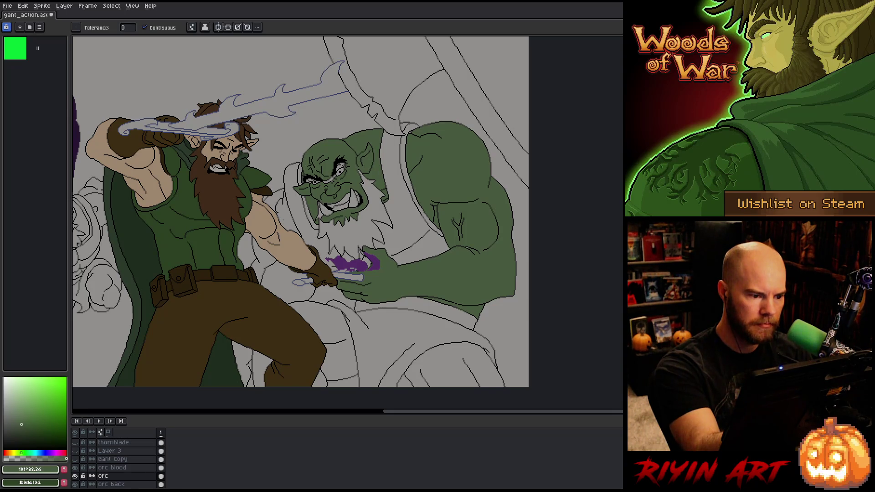
# Fill the orc's left arm patches and the grey near the warrior's hand green, undoing two leg fills.
pyautogui.click(287, 214)
pyautogui.click(273, 200)
pyautogui.click(264, 261)
pyautogui.click(289, 292)
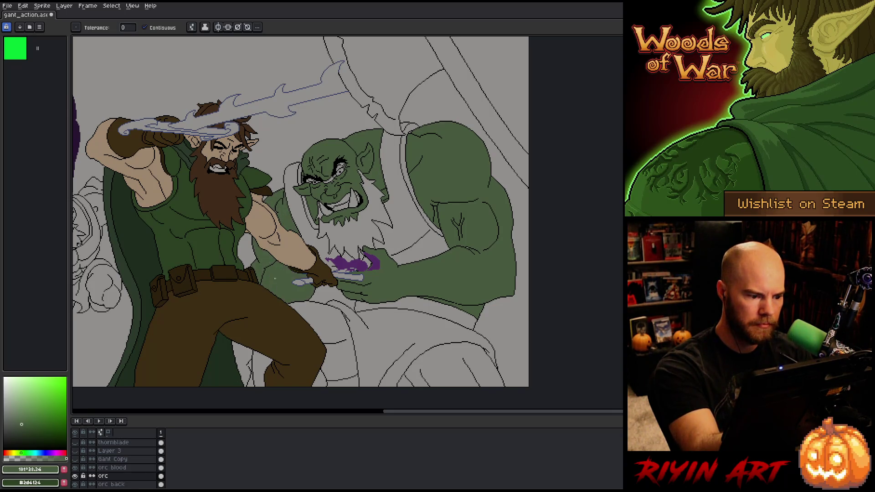
pyautogui.click(241, 365)
pyautogui.click(263, 370)
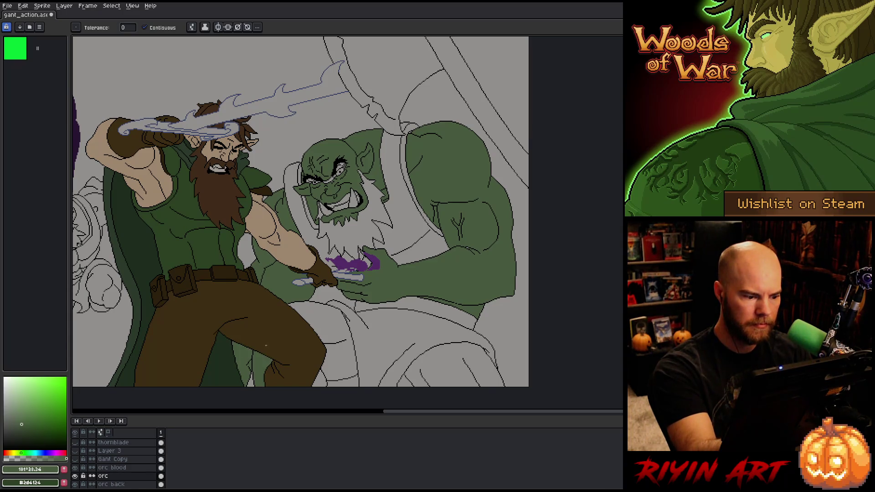
pyautogui.hotkey('ctrl', 'z')
pyautogui.hotkey('ctrl', 'z')
# Close a leg gap with a short dark-green pencil line, then fill both grey leg regions green.
pyautogui.moveTo(266, 346); pyautogui.dragTo(350, 272)
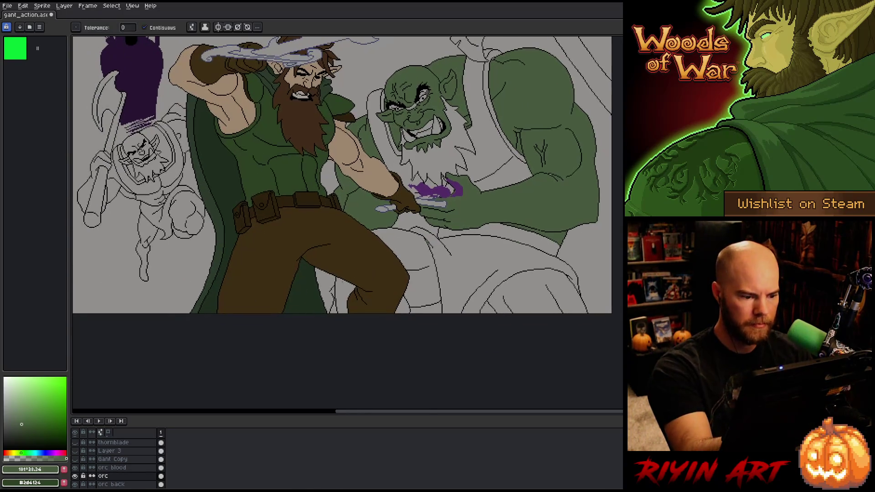
pyautogui.scroll(3, 350, 272)
pyautogui.press('b')
pyautogui.moveTo(328, 318); pyautogui.dragTo(329, 302)
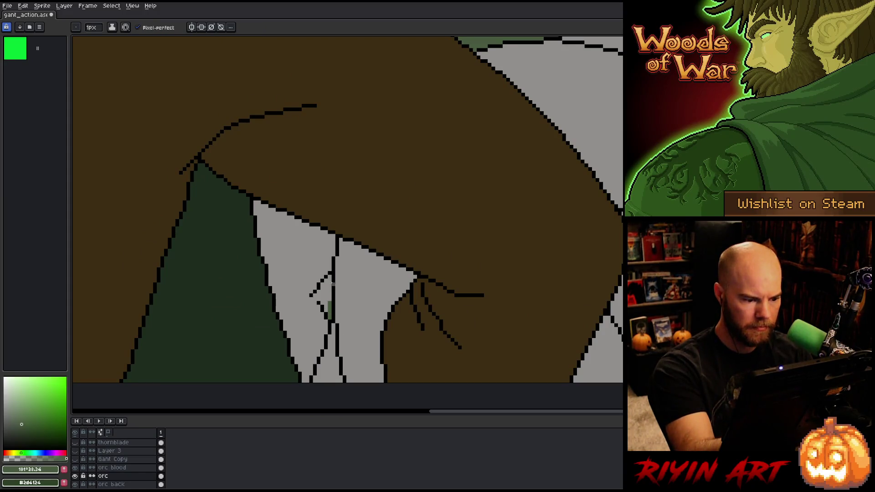
pyautogui.press('g')
pyautogui.click(315, 292)
pyautogui.click(364, 292)
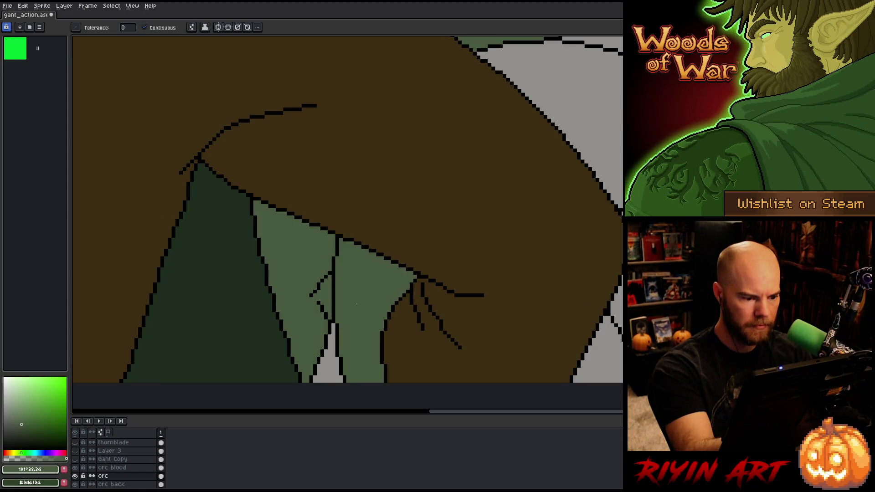
# Fill the remaining grey regions at the top right and bottom right of the orc green.
pyautogui.click(569, 92)
pyautogui.click(592, 364)
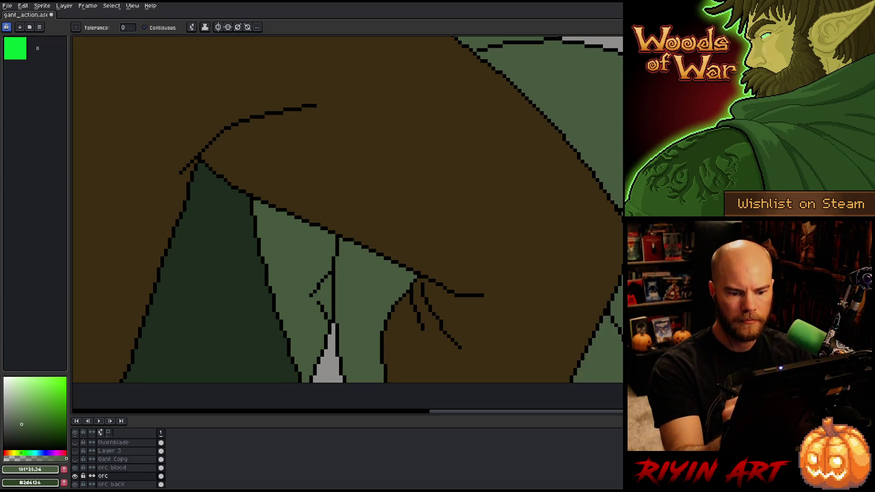
pyautogui.moveTo(593, 319); pyautogui.dragTo(256, 342)
pyautogui.moveTo(660, 305); pyautogui.dragTo(529, 277)
pyautogui.click(603, 317)
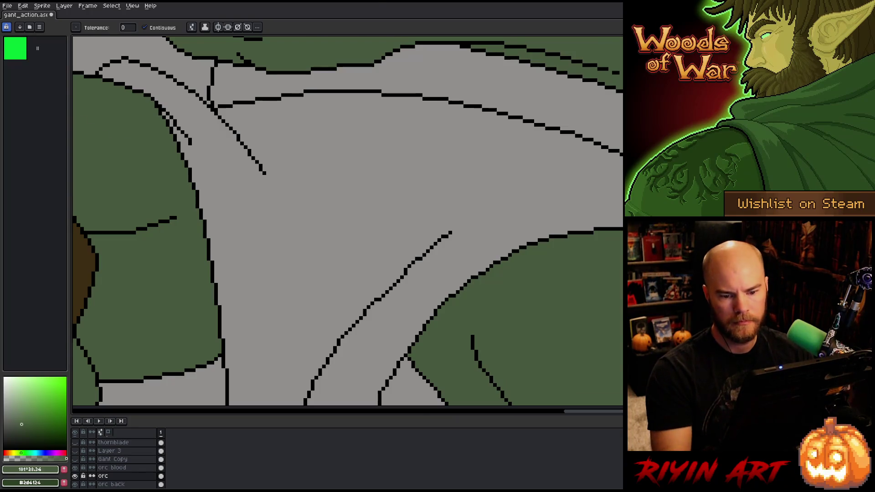
# Fill the light area below the orc's eye green, undoing an eye-area fill.
pyautogui.scroll(-3, 348, 221)
pyautogui.scroll(1, 348, 221)
pyautogui.scroll(5, 456, 228)
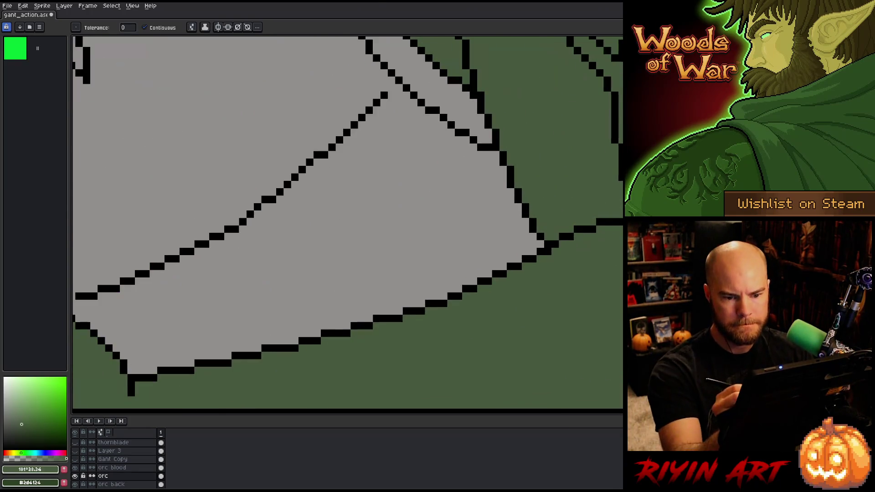
pyautogui.scroll(-2, 348, 221)
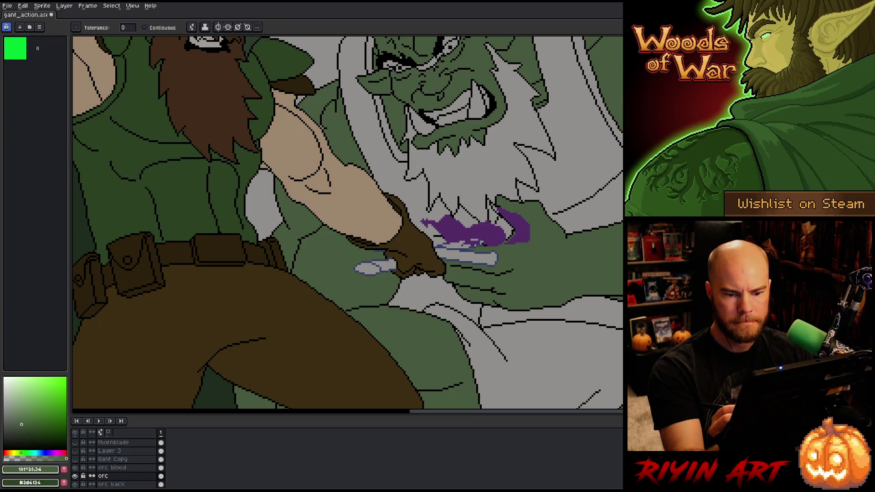
pyautogui.scroll(-3, 348, 224)
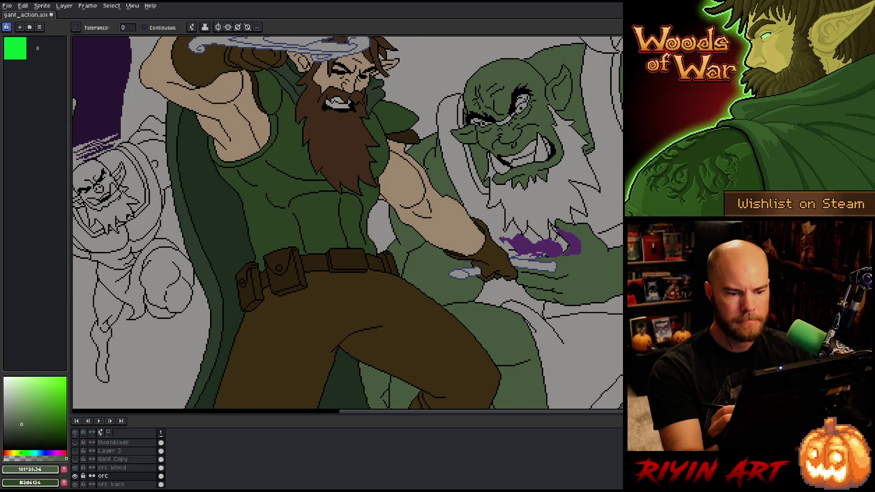
pyautogui.scroll(2, 395, 215)
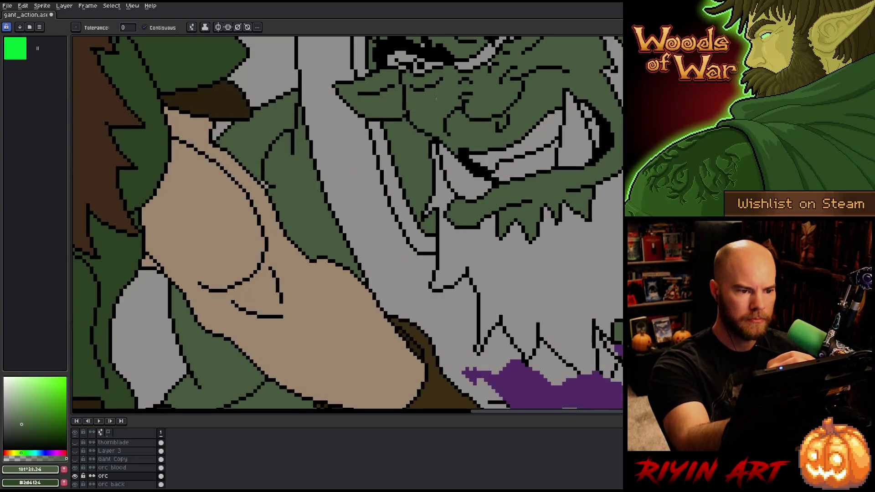
pyautogui.scroll(1, 395, 214)
pyautogui.click(394, 214)
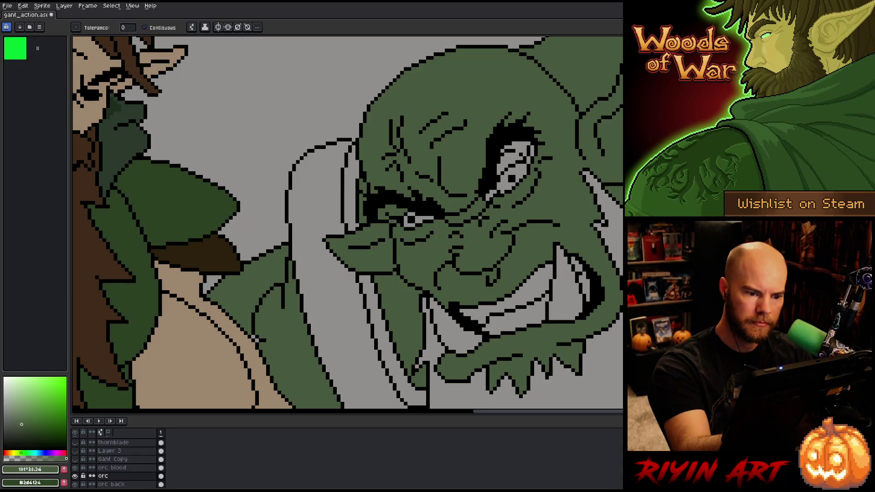
pyautogui.click(519, 144)
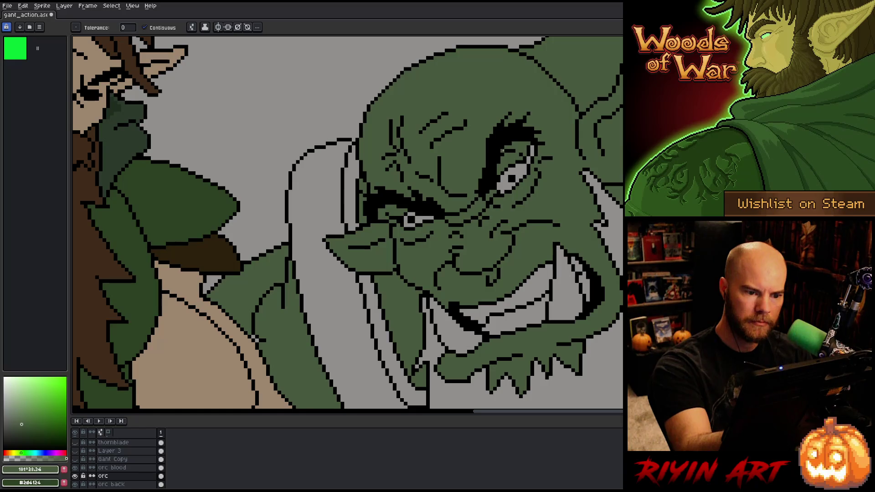
pyautogui.hotkey('ctrl', 'z')
# Fill the orc's grey beard with black sampled from the outline.
pyautogui.moveTo(532, 150); pyautogui.dragTo(481, 45)
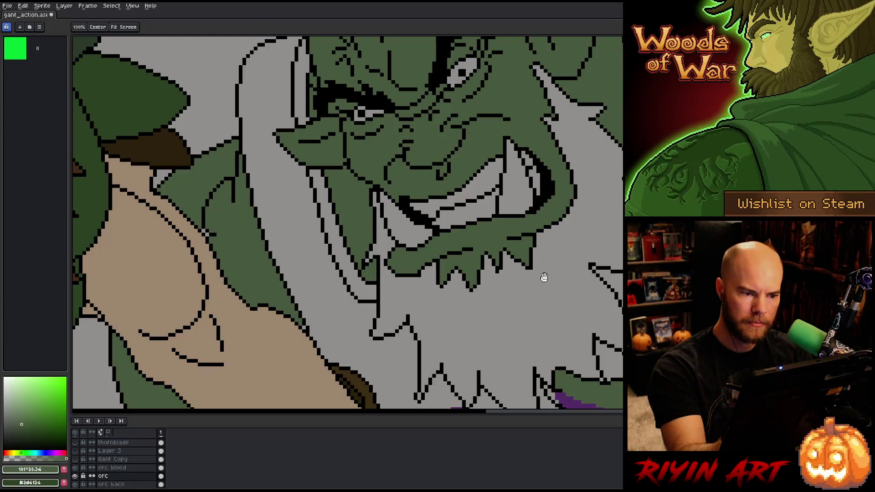
pyautogui.keyDown('alt'); pyautogui.click(442, 75); pyautogui.keyUp('alt')
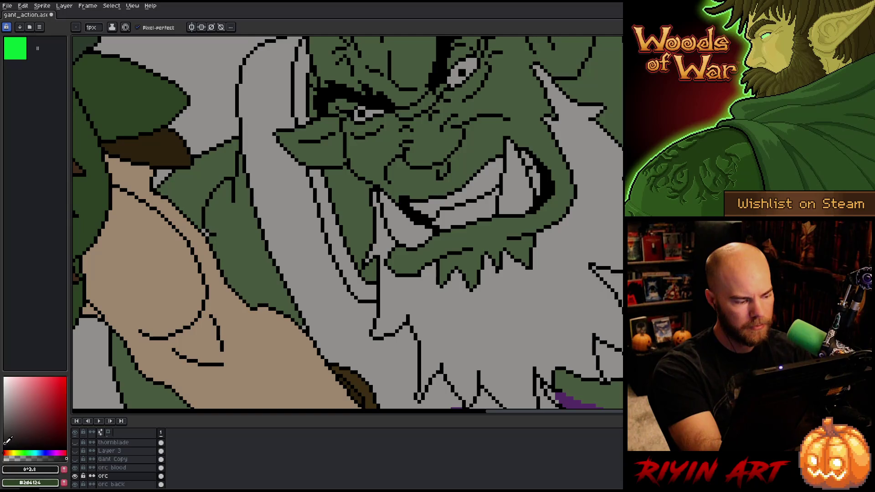
pyautogui.press('g')
pyautogui.click(525, 320)
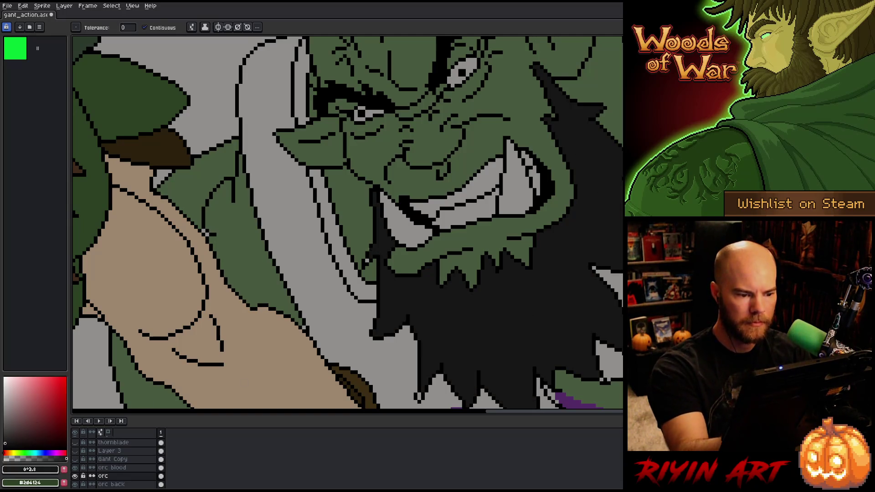
pyautogui.press('b')
# Check the whole scene, then sample the orc's green as the fill colour for the Paint Bucket.
pyautogui.scroll(-3, 485, 316)
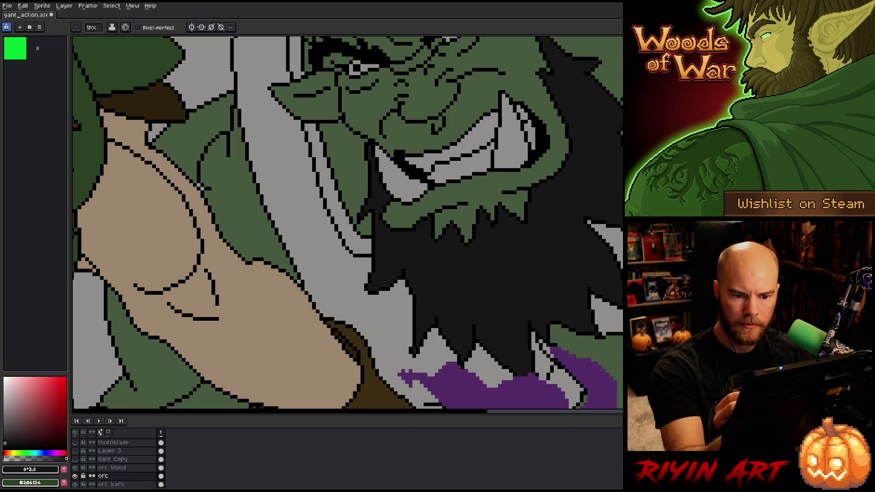
pyautogui.press('-')
pyautogui.press('-')
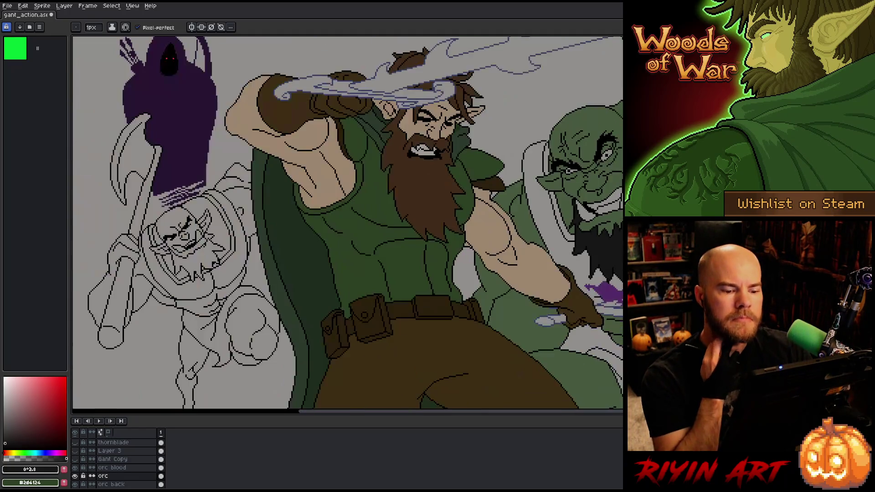
pyautogui.press('+')
pyautogui.press('+')
pyautogui.keyDown('alt'); pyautogui.click(610, 345); pyautogui.keyUp('alt')
pyautogui.press('g')
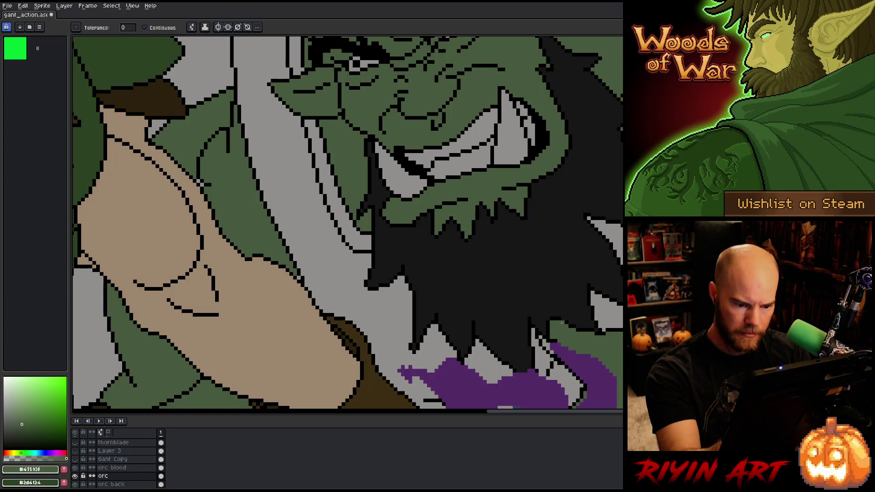
# Select the orc blood layer's pixels and sample the blood's dark purple #532c66.
pyautogui.moveTo(562, 323); pyautogui.dragTo(546, 174)
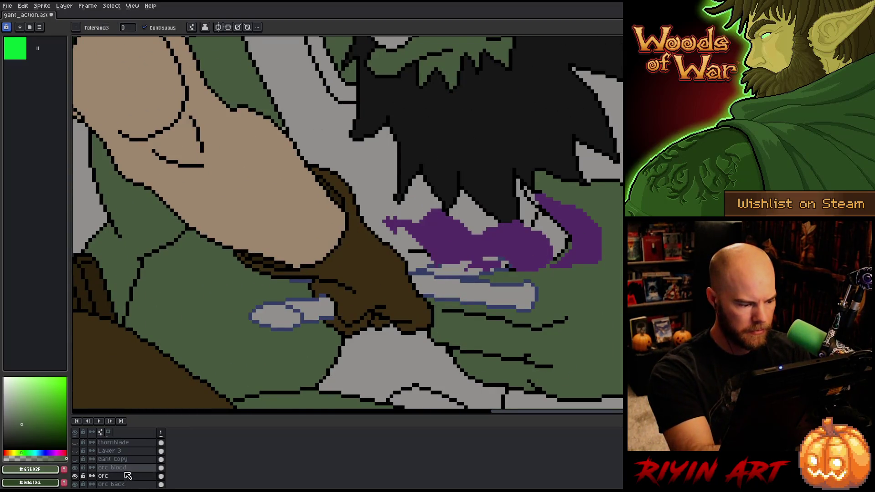
pyautogui.keyDown('ctrl'); pyautogui.click(162, 468); pyautogui.keyUp('ctrl')
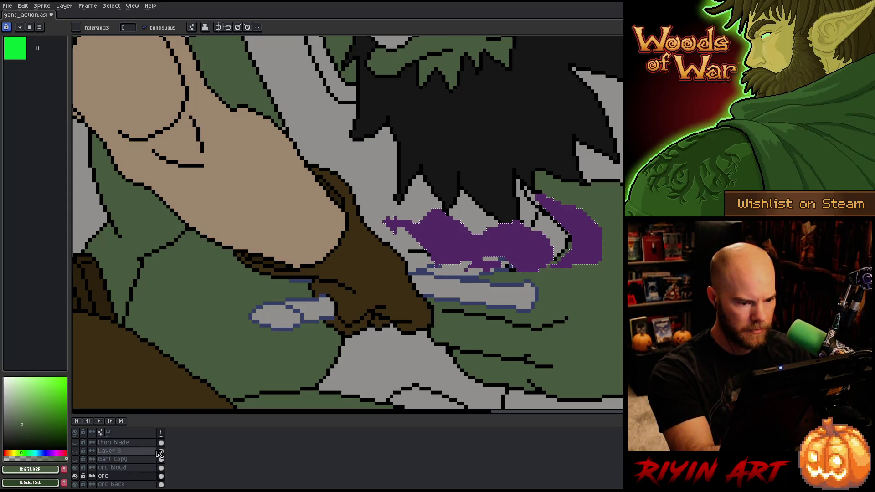
pyautogui.click(75, 468)
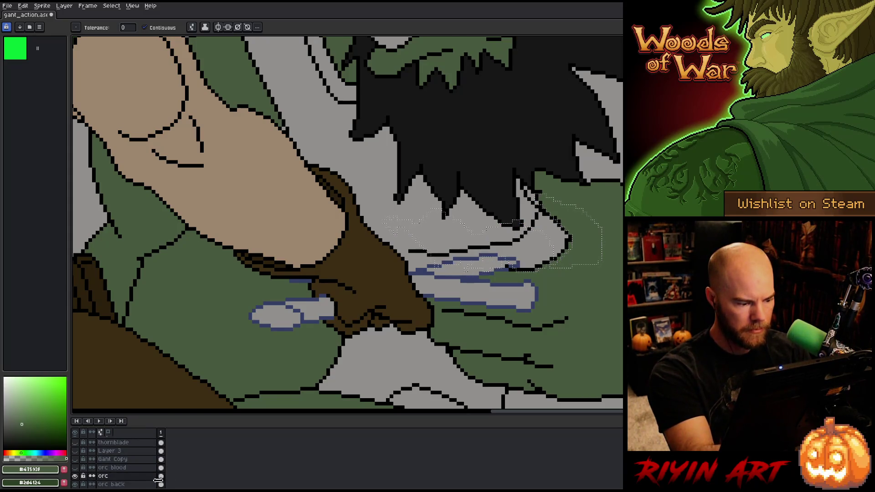
pyautogui.click(75, 467)
pyautogui.press('b')
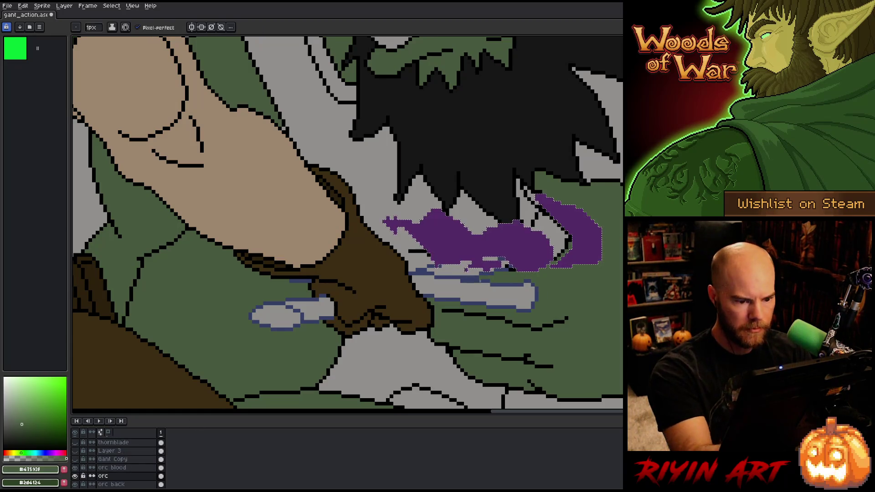
pyautogui.keyDown('alt'); pyautogui.click(586, 233); pyautogui.keyUp('alt')
pyautogui.click(75, 468)
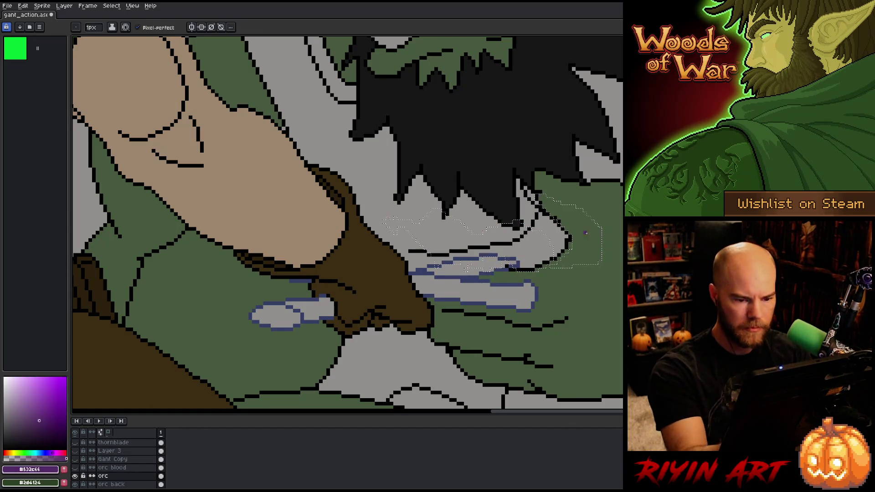
# Bucket-fill the selected blood area with the purple, then clear the selection.
pyautogui.press('g')
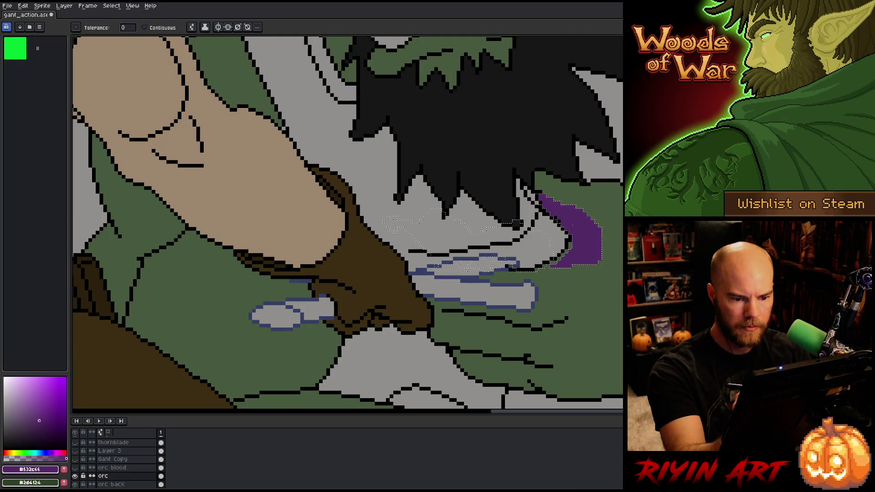
pyautogui.click(528, 254)
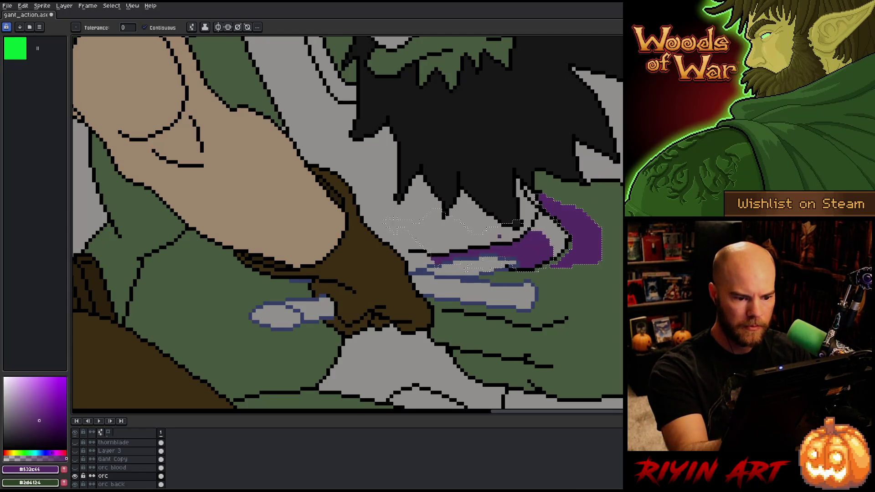
pyautogui.press('v')
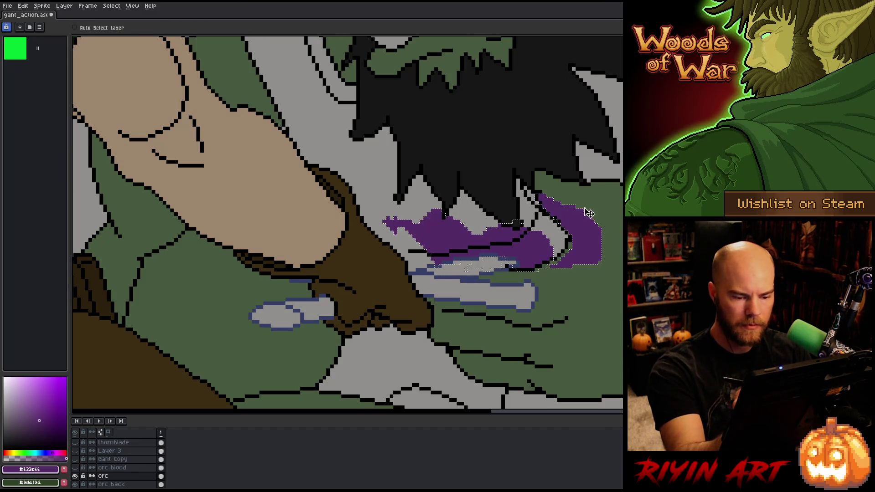
pyautogui.press('g')
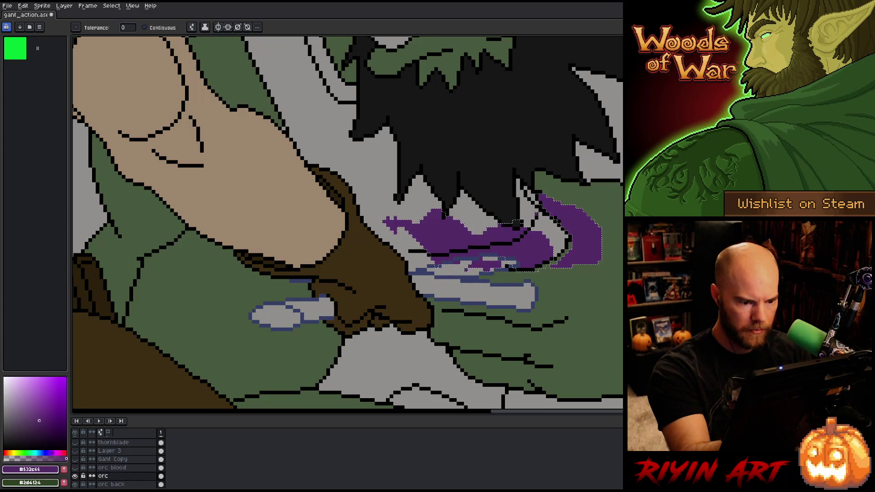
pyautogui.hotkey('ctrl', 'd')
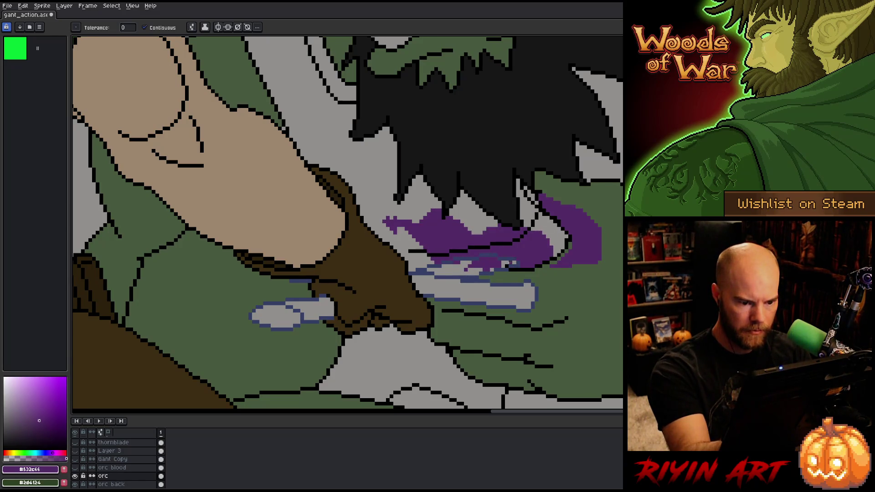
pyautogui.press('b')
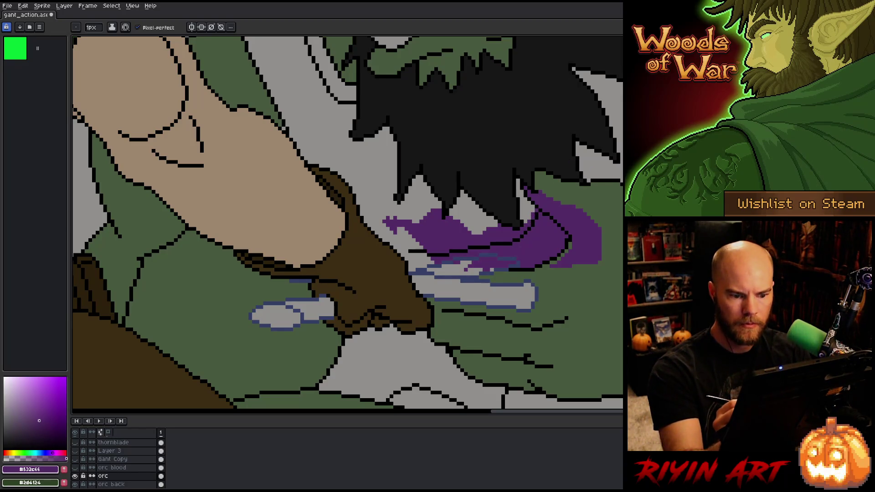
# Frame the whole orc body, sampling black and the orc's green from the artwork.
pyautogui.moveTo(458, 296); pyautogui.dragTo(553, 325)
pyautogui.scroll(-2, 553, 325)
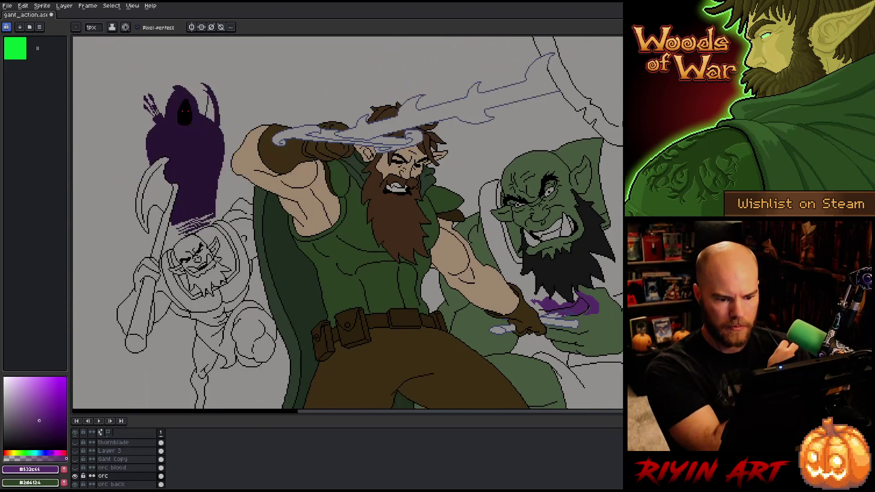
pyautogui.scroll(4, 538, 326)
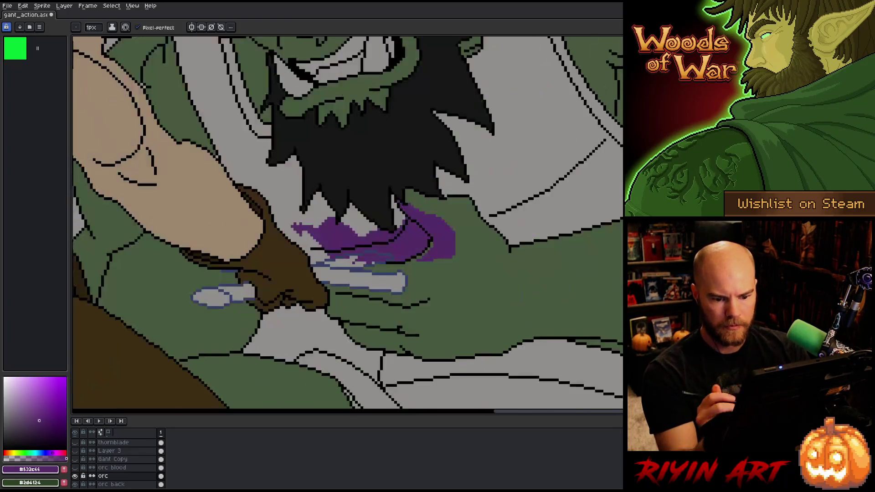
pyautogui.keyDown('alt'); pyautogui.click(296, 313); pyautogui.keyUp('alt')
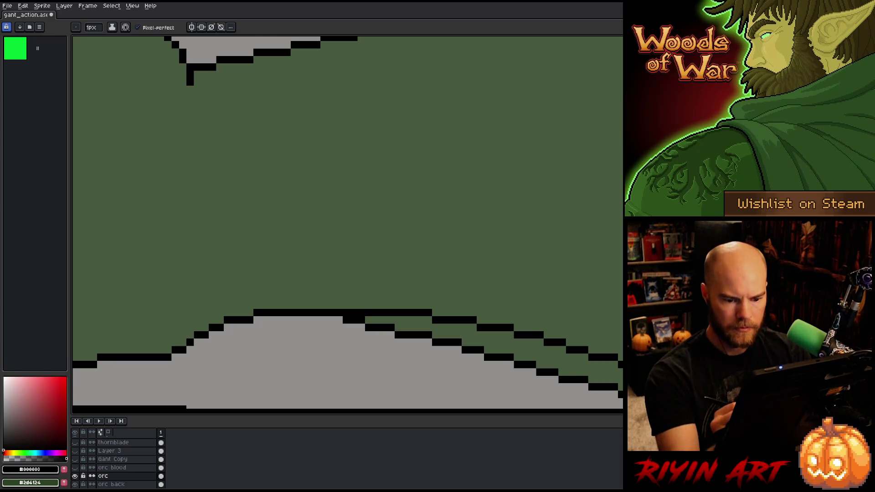
pyautogui.keyDown('alt'); pyautogui.click(296, 291); pyautogui.keyUp('alt')
pyautogui.scroll(-4, 560, 334)
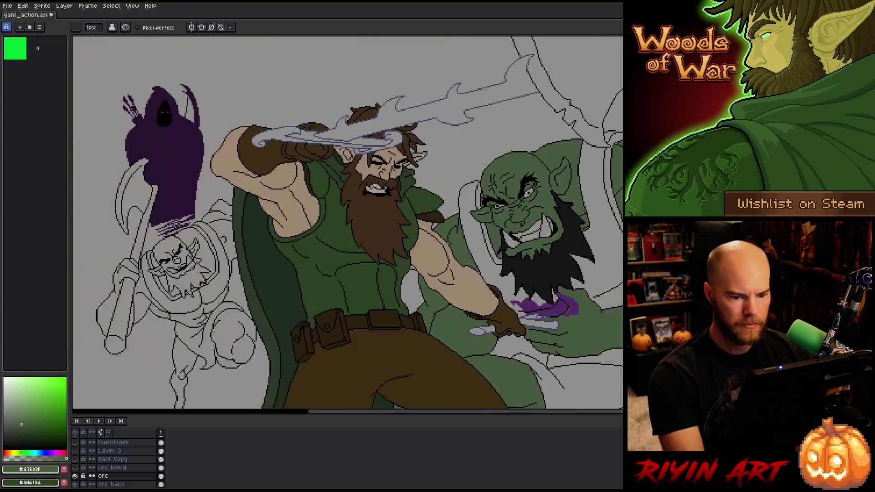
pyautogui.moveTo(559, 334)
pyautogui.mouseDown()
pyautogui.moveTo(696, 343)
pyautogui.moveTo(531, 255)
pyautogui.mouseUp()
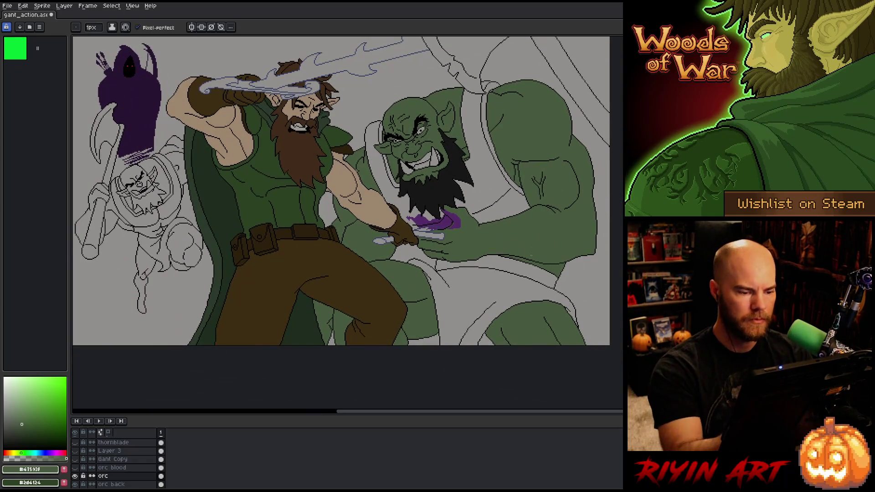
# Pick a dark brown in the colour picker and fill the orc's loincloth with it.
pyautogui.click(10, 453)
pyautogui.click(50, 423)
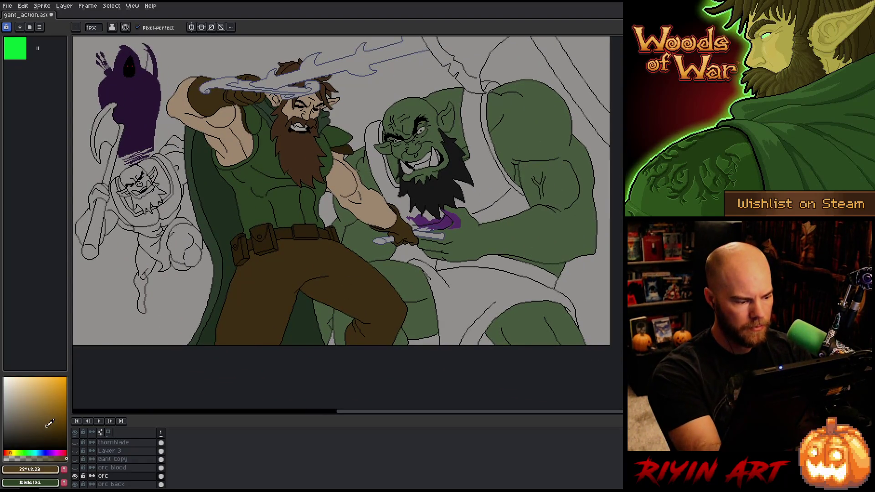
pyautogui.click(40, 425)
pyautogui.press('g')
pyautogui.click(470, 291)
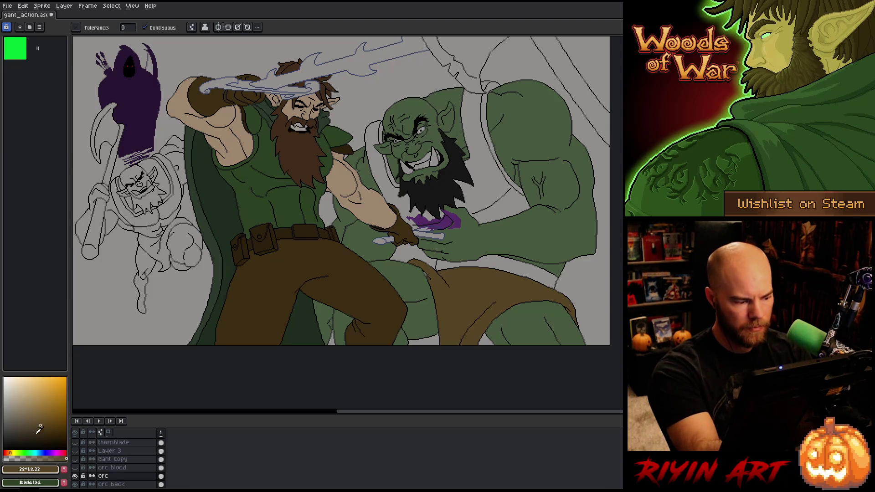
# Nudge the brown toward red and fill the vest strap, shoulder strip and small pale gaps.
pyautogui.click(11, 453)
pyautogui.click(9, 453)
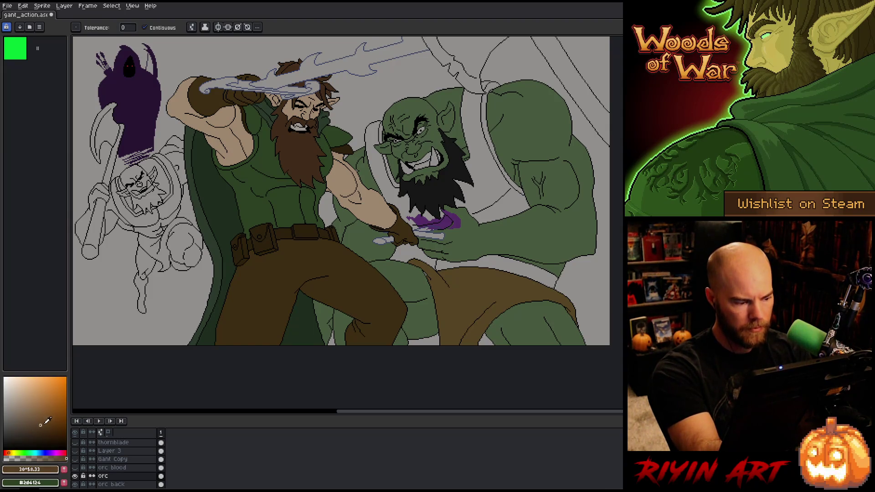
pyautogui.click(492, 190)
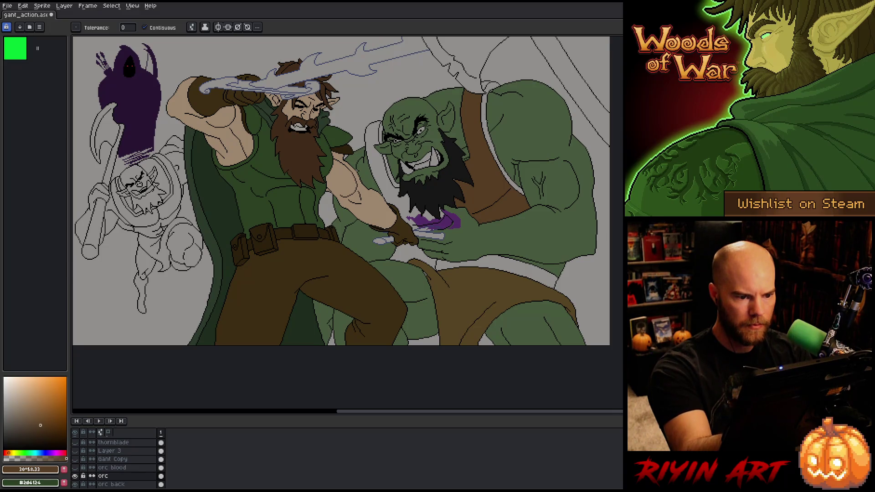
pyautogui.click(492, 87)
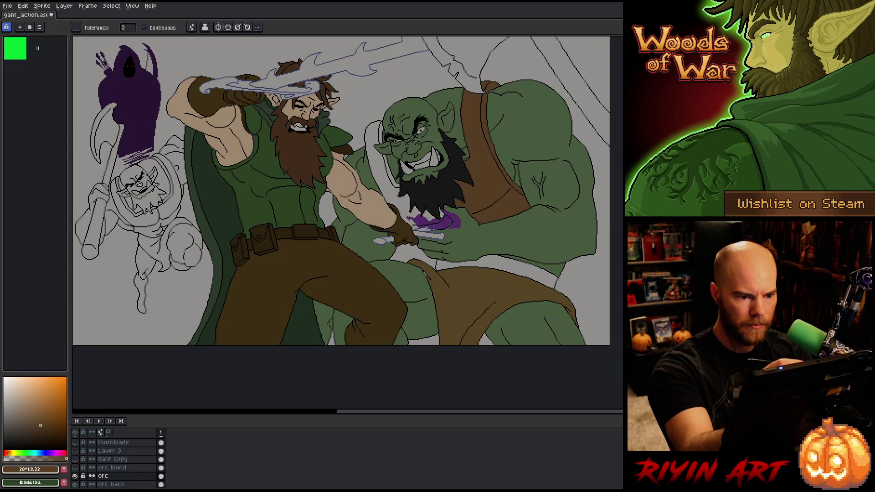
pyautogui.click(371, 155)
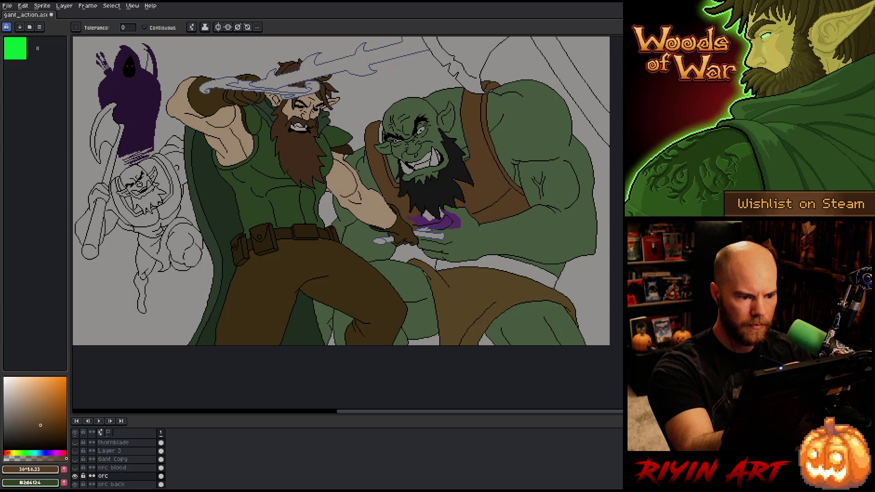
pyautogui.click(392, 171)
pyautogui.click(380, 132)
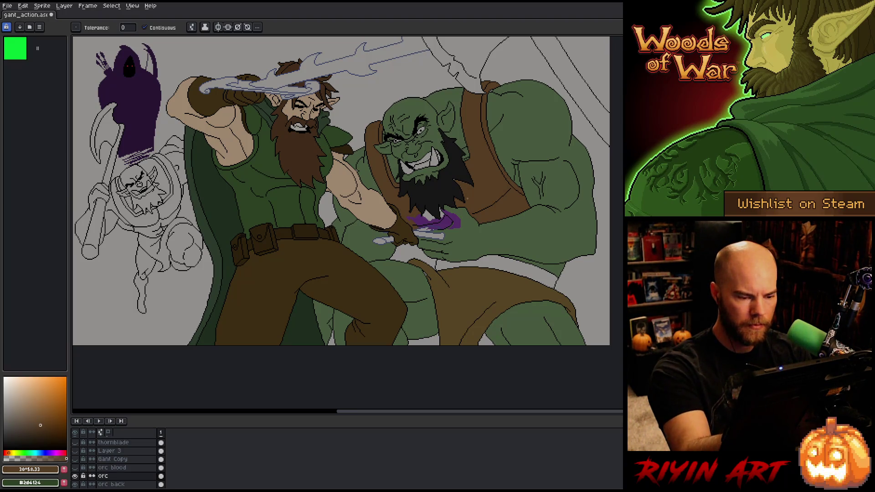
pyautogui.click(555, 269)
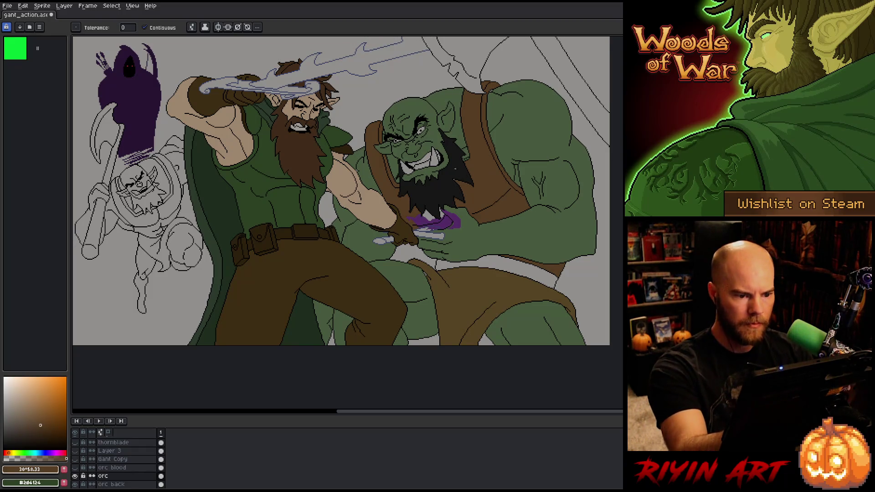
pyautogui.scroll(4, 491, 173)
pyautogui.scroll(-4, 463, 170)
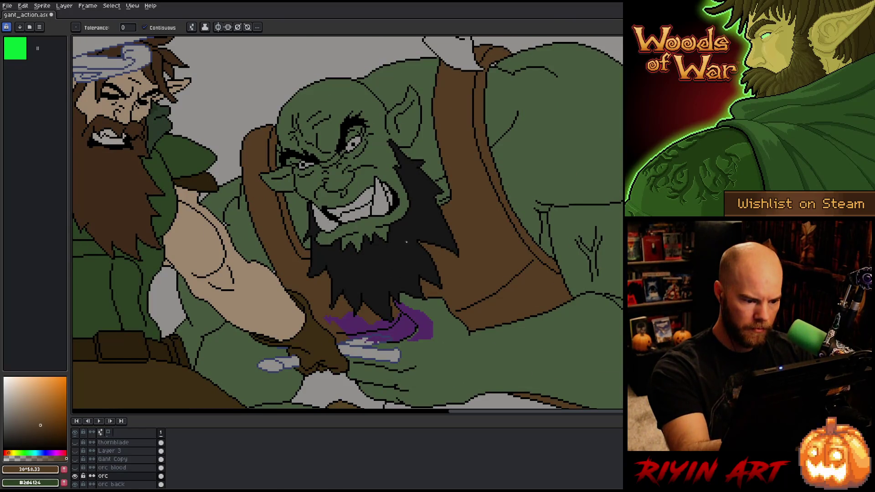
pyautogui.scroll(-3, 416, 354)
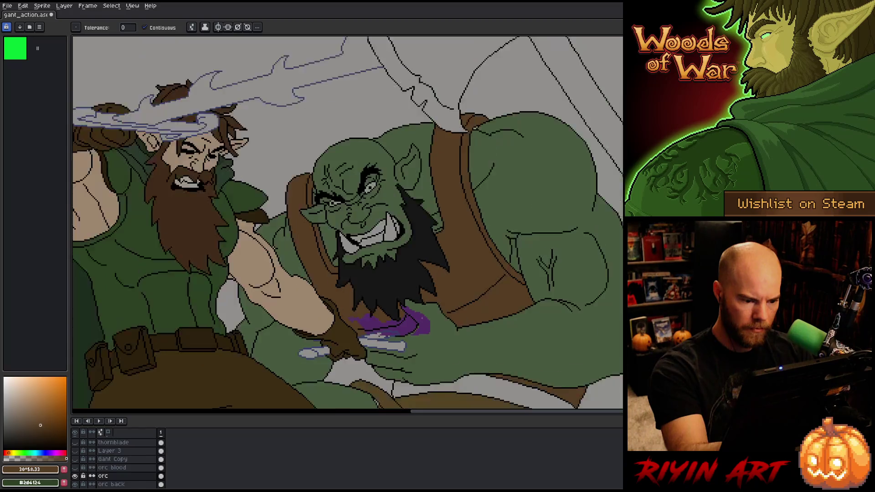
pyautogui.scroll(5, 372, 302)
# Sample the blood purple, stroke and fill the outlined area below it, and extend the blood rightward.
pyautogui.press('b')
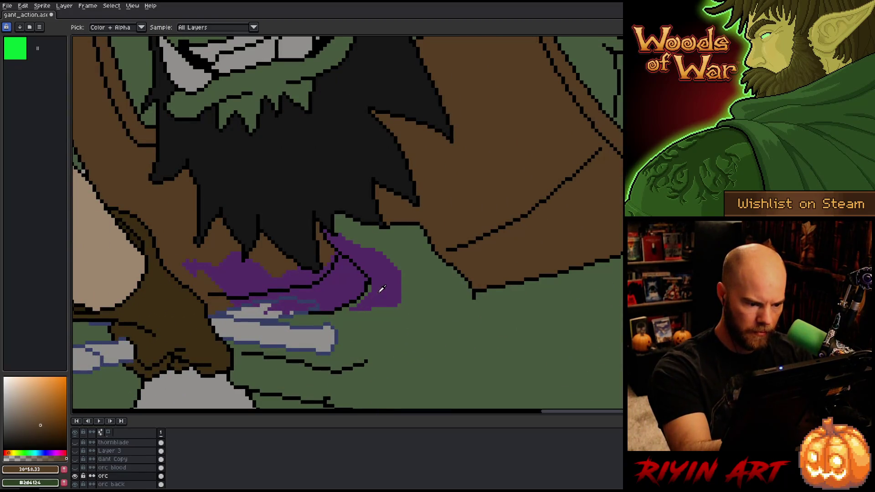
pyautogui.keyDown('alt'); pyautogui.click(373, 302); pyautogui.keyUp('alt')
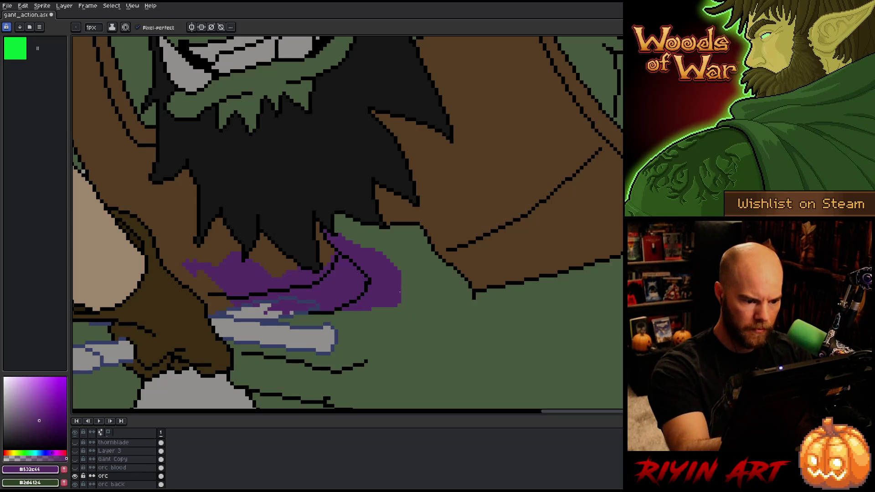
pyautogui.moveTo(403, 305); pyautogui.dragTo(342, 320)
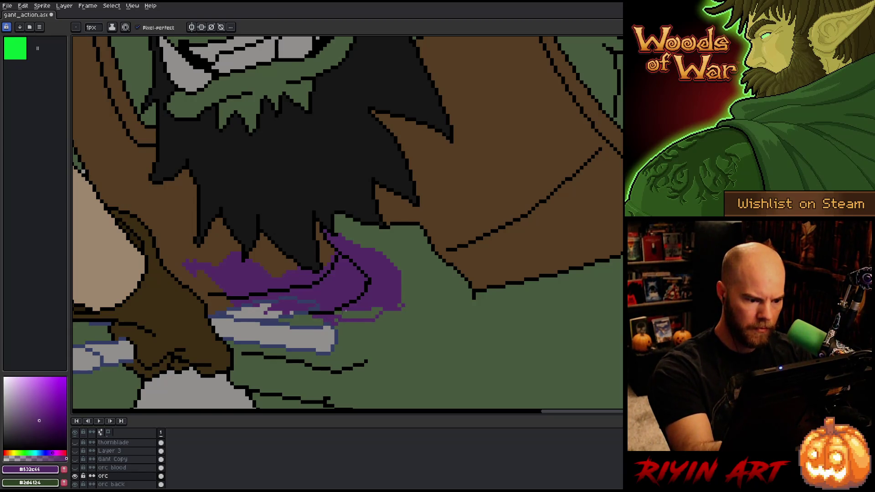
pyautogui.press('g')
pyautogui.click(351, 314)
pyautogui.press('b')
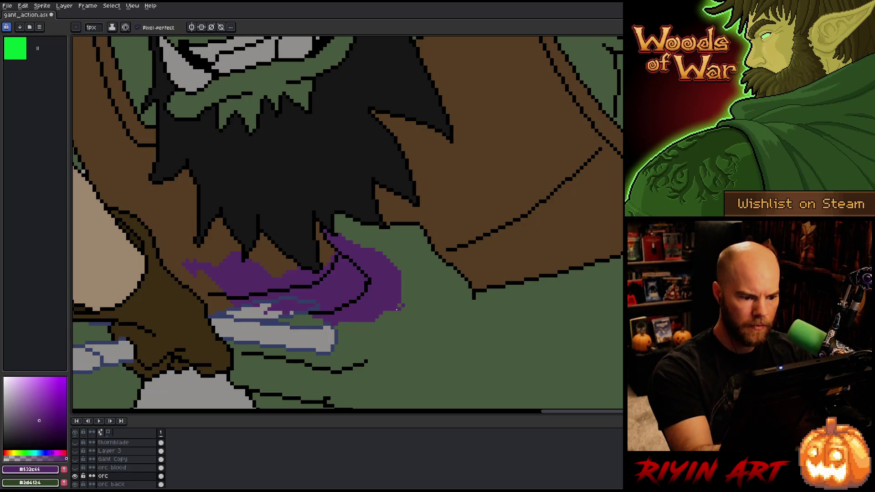
pyautogui.moveTo(405, 302); pyautogui.dragTo(405, 289)
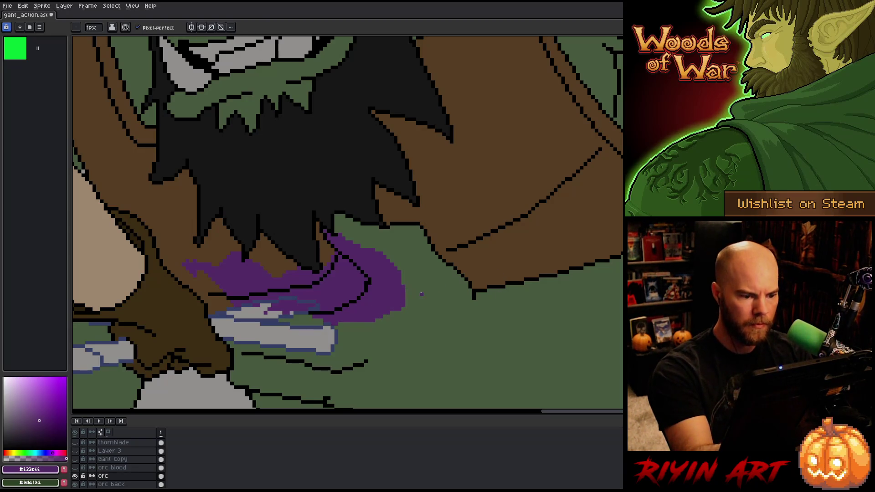
pyautogui.scroll(-4, 421, 294)
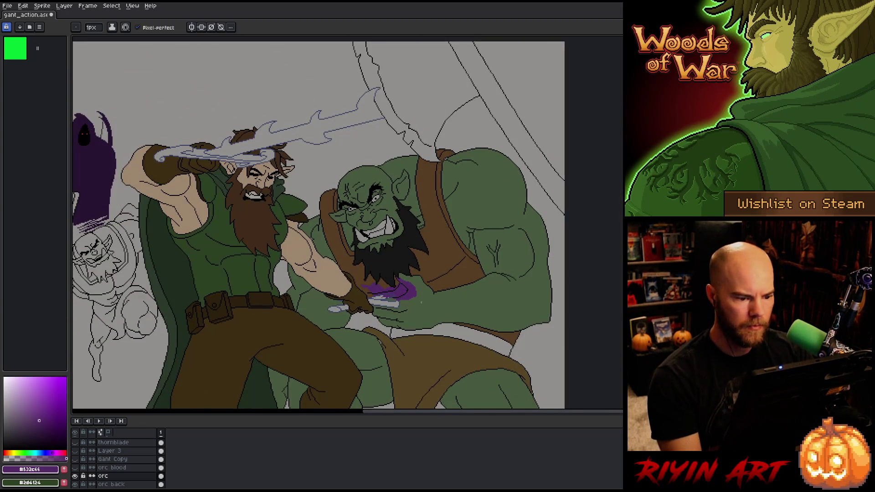
# Draw short purple drips beneath the orc's blood beside the existing drip.
pyautogui.scroll(3, 421, 303)
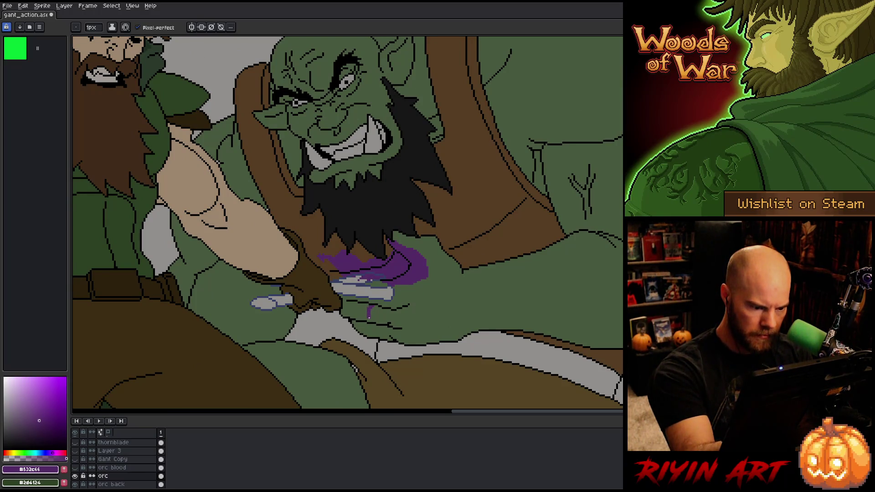
pyautogui.moveTo(360, 305); pyautogui.dragTo(352, 316)
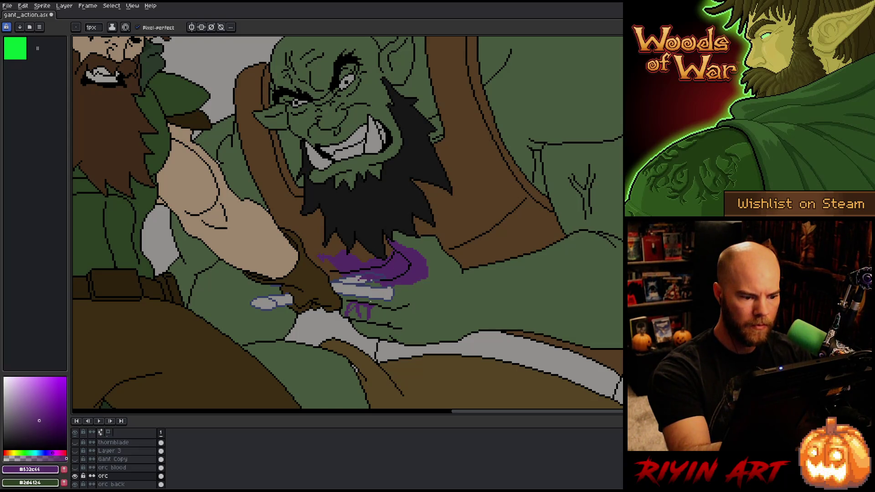
pyautogui.press('g')
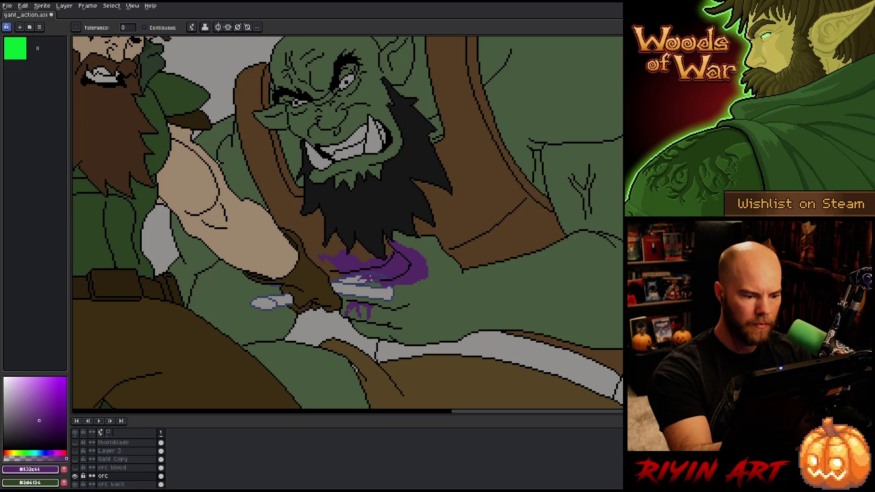
pyautogui.press('b')
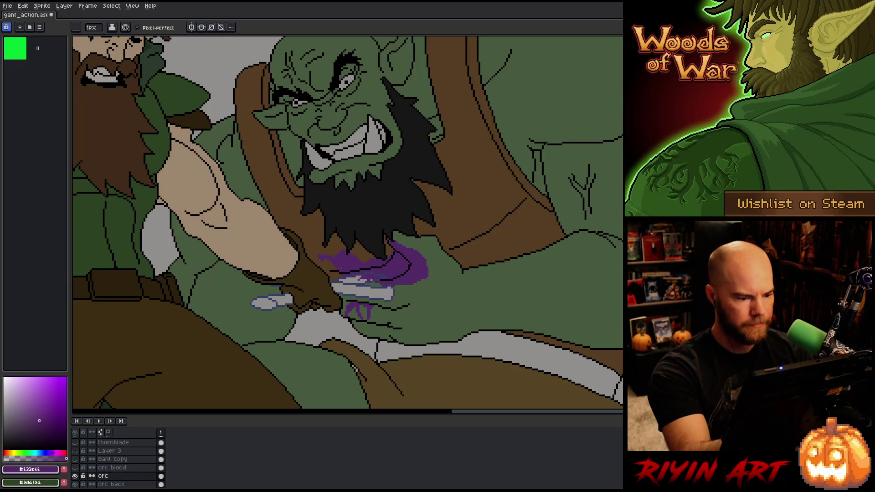
# Sample the belt brown, darken it, and fill the grey strip along the lower belt.
pyautogui.keyDown('alt'); pyautogui.click(456, 114); pyautogui.keyUp('alt')
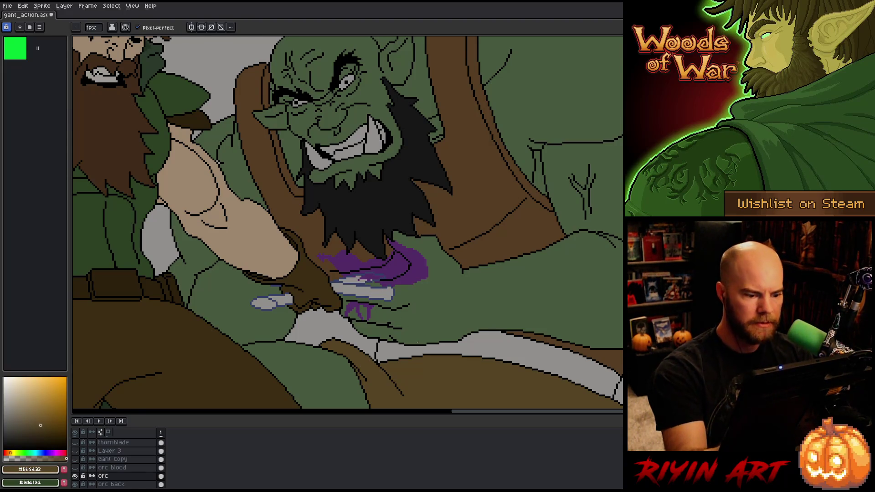
pyautogui.keyDown('alt'); pyautogui.click(510, 226); pyautogui.keyUp('alt')
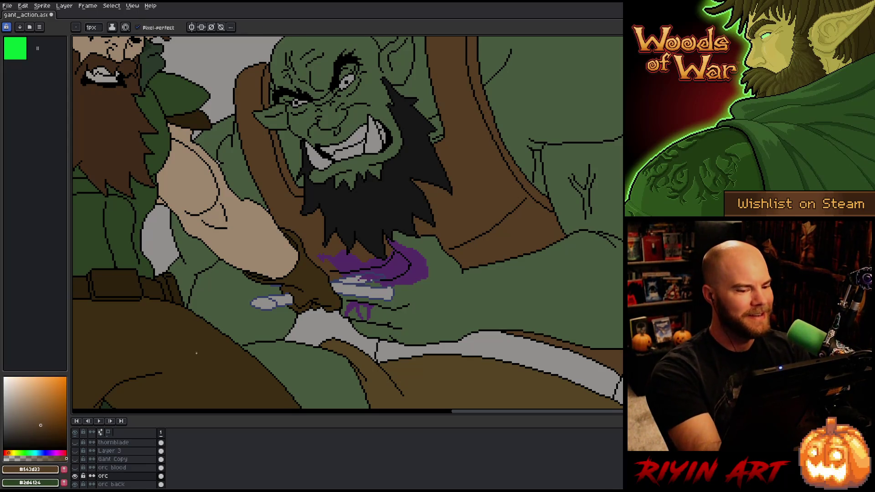
pyautogui.moveTo(41, 426); pyautogui.dragTo(44, 435)
pyautogui.press('g')
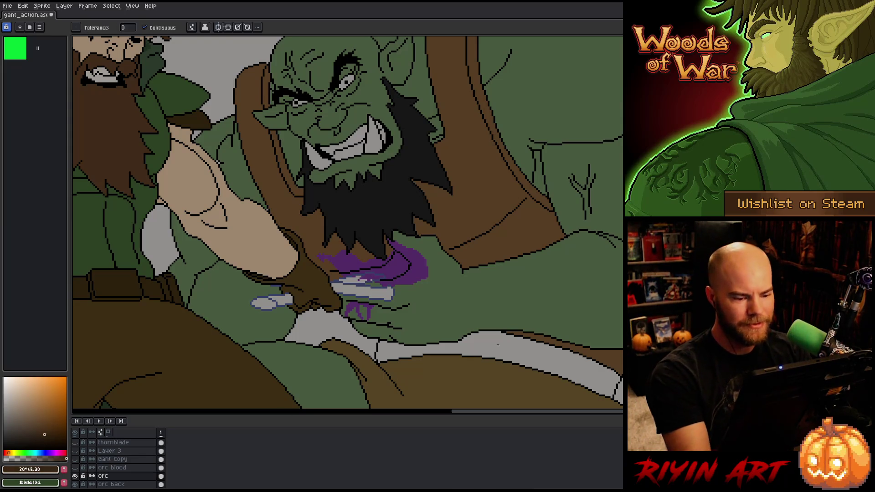
pyautogui.click(498, 346)
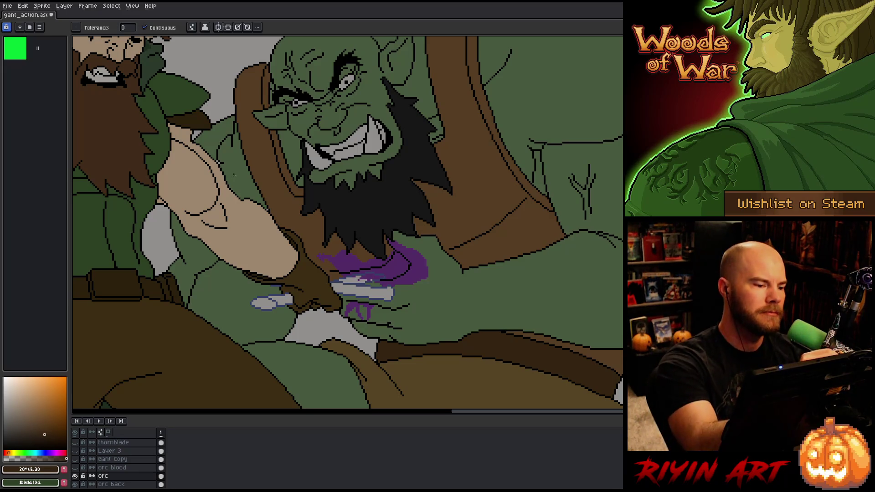
# Zoom in on the orc's mouth, sampling green, black and brown from the artwork.
pyautogui.keyDown('alt'); pyautogui.click(250, 175); pyautogui.keyUp('alt')
pyautogui.scroll(3, 251, 175)
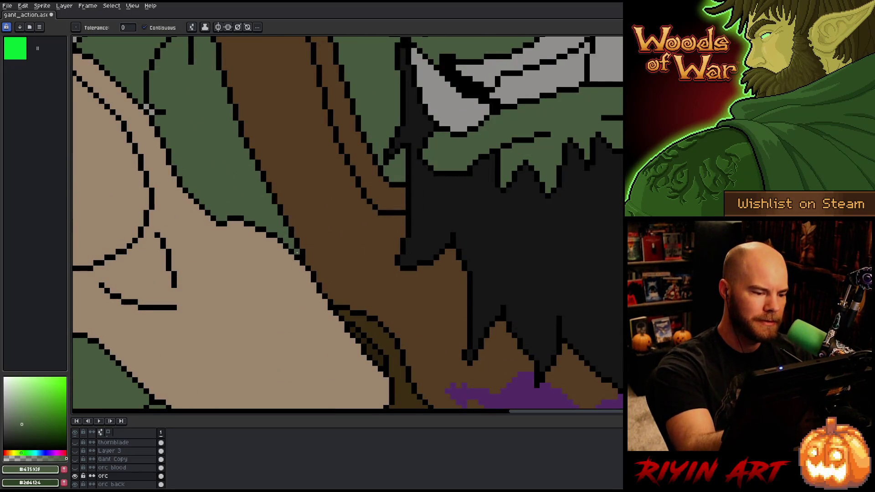
pyautogui.press('b')
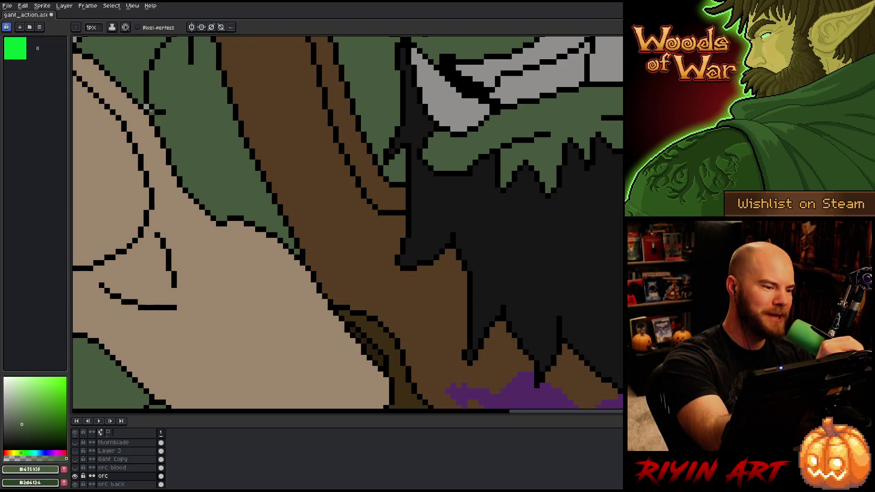
pyautogui.scroll(-3, 188, 144)
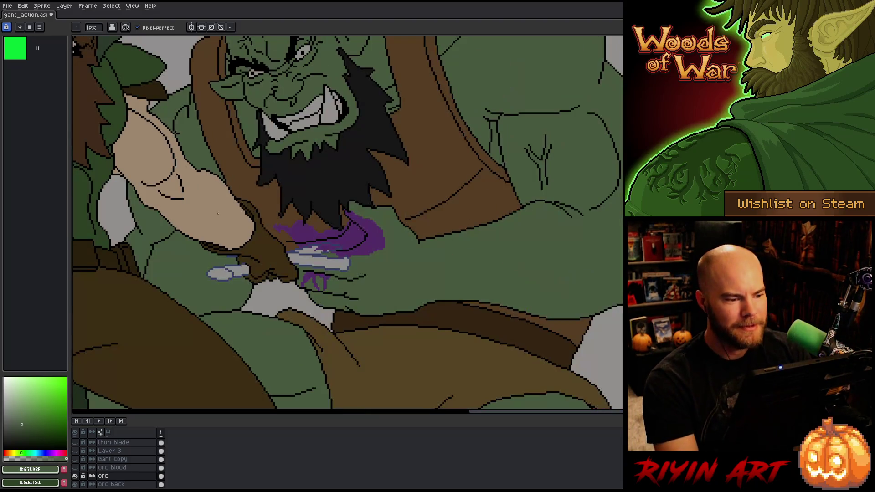
pyautogui.moveTo(422, 280); pyautogui.dragTo(433, 302)
pyautogui.scroll(3, 433, 303)
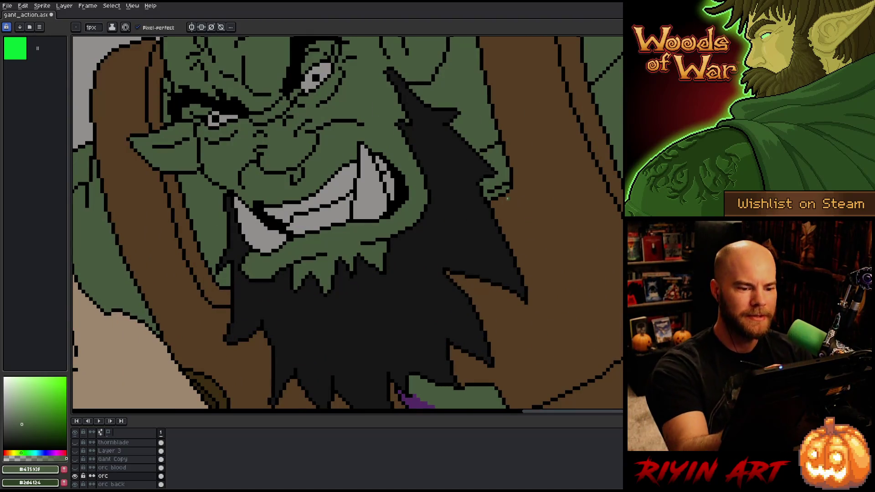
pyautogui.keyDown('alt'); pyautogui.click(484, 195); pyautogui.keyUp('alt')
pyautogui.keyDown('alt'); pyautogui.click(510, 189); pyautogui.keyUp('alt')
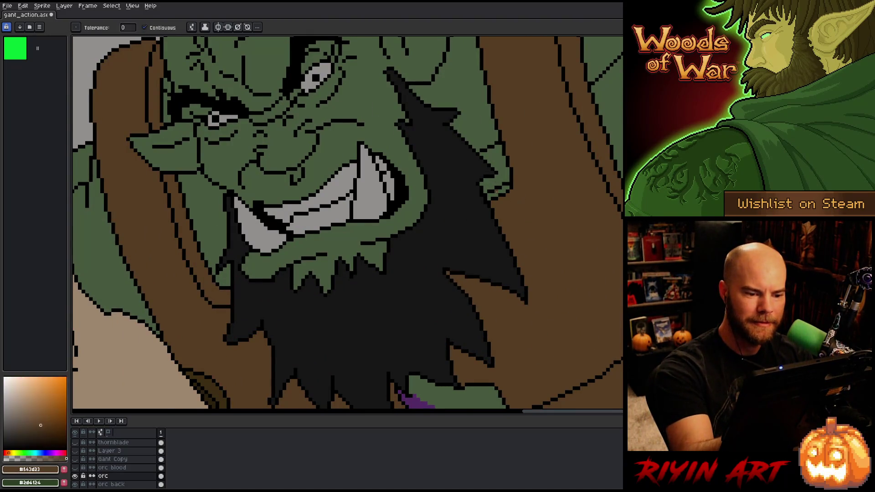
# Paint the stray light pixels at the orc's ear tip with the neighbouring brown.
pyautogui.moveTo(511, 252); pyautogui.dragTo(580, 320)
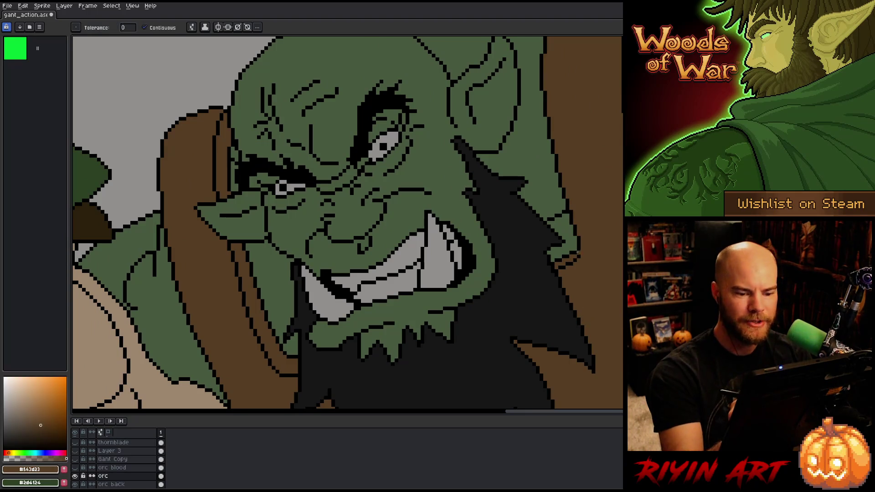
pyautogui.keyDown('alt'); pyautogui.click(571, 250); pyautogui.keyUp('alt')
pyautogui.press('q')
pyautogui.moveTo(572, 246)
pyautogui.mouseDown()
pyautogui.moveTo(561, 263)
pyautogui.moveTo(558, 241)
pyautogui.moveTo(554, 267)
pyautogui.moveTo(565, 257)
pyautogui.mouseUp()
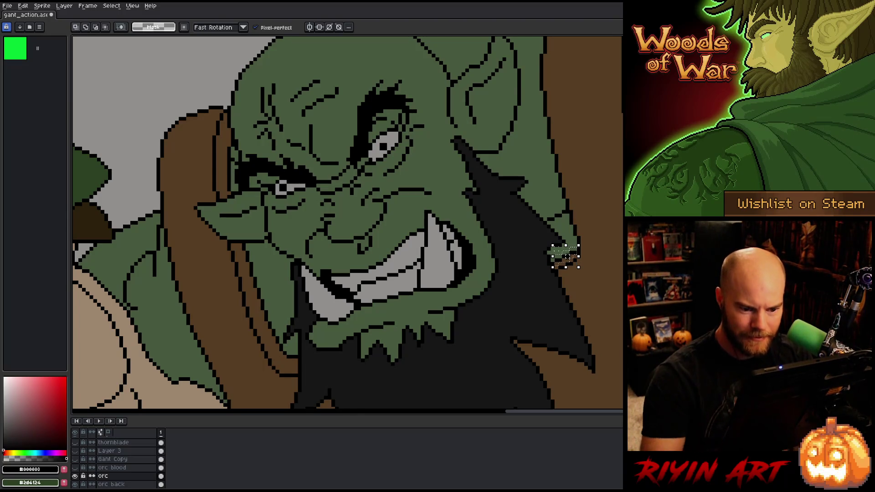
pyautogui.hotkey('ctrl', 'd')
pyautogui.press('alt')
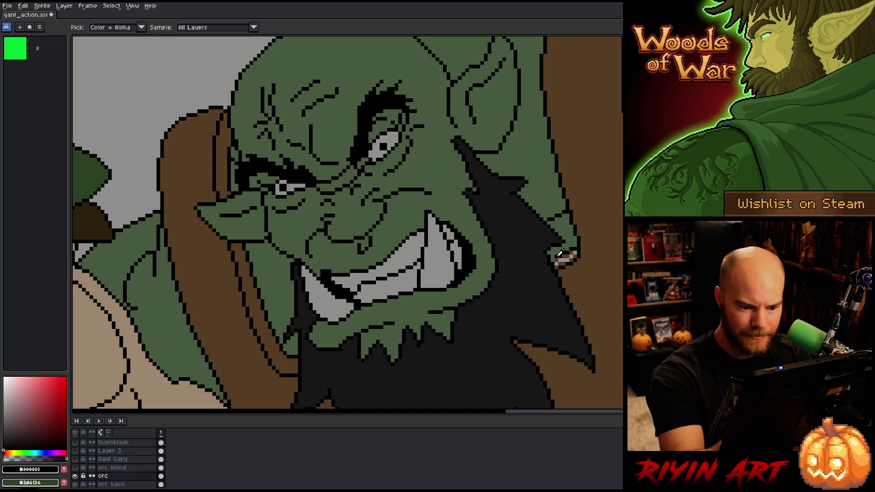
pyautogui.keyDown('alt'); pyautogui.click(553, 263); pyautogui.keyUp('alt')
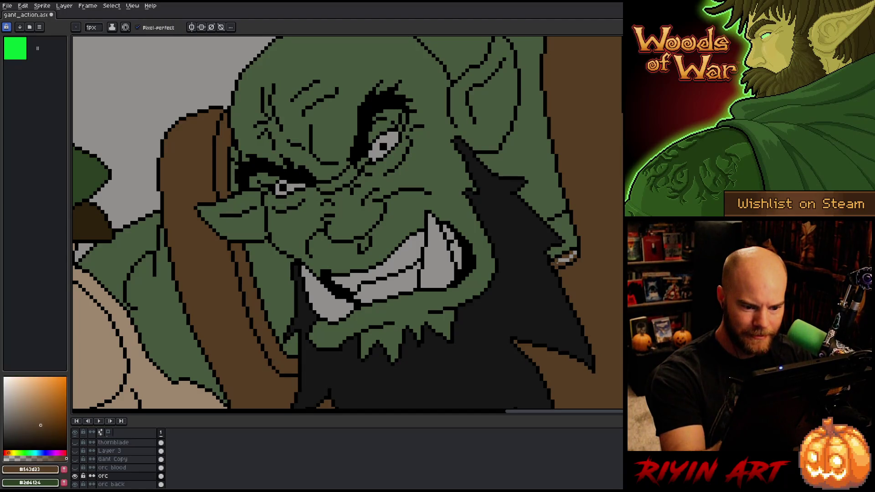
pyautogui.moveTo(562, 262); pyautogui.dragTo(572, 256)
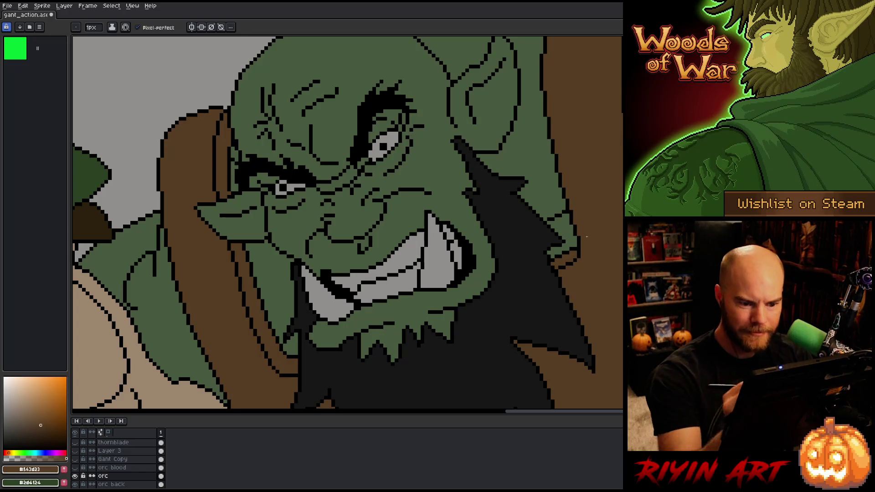
# Sample the orc's green skin and zoom in and out to check the shoulder strap.
pyautogui.scroll(-5, 576, 252)
pyautogui.scroll(5, 549, 175)
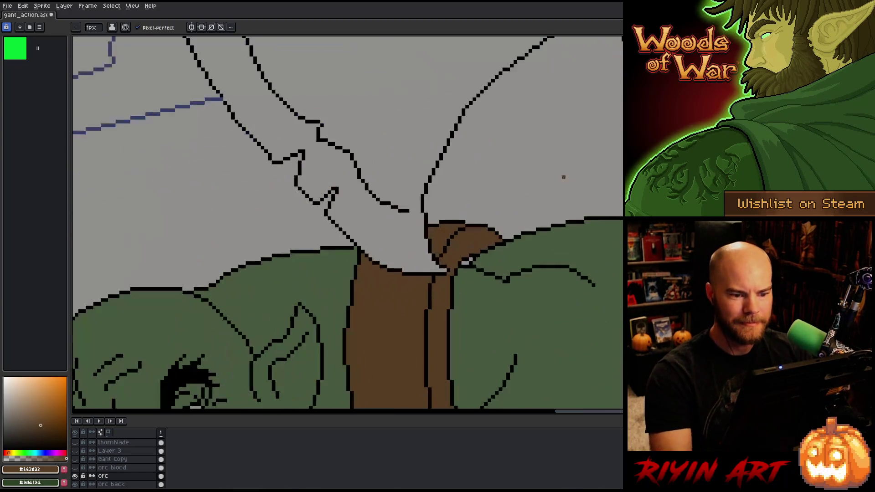
pyautogui.keyDown('alt'); pyautogui.click(466, 262); pyautogui.keyUp('alt')
pyautogui.press('g')
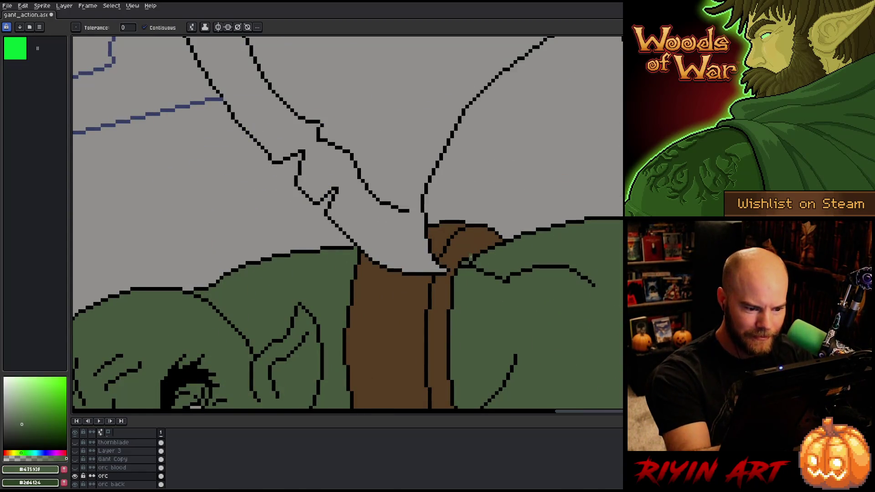
pyautogui.press('b')
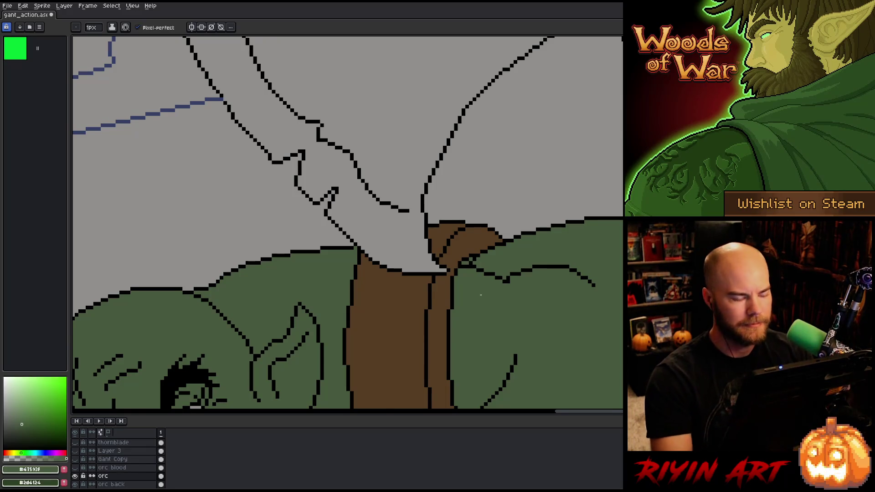
pyautogui.scroll(-4, 486, 311)
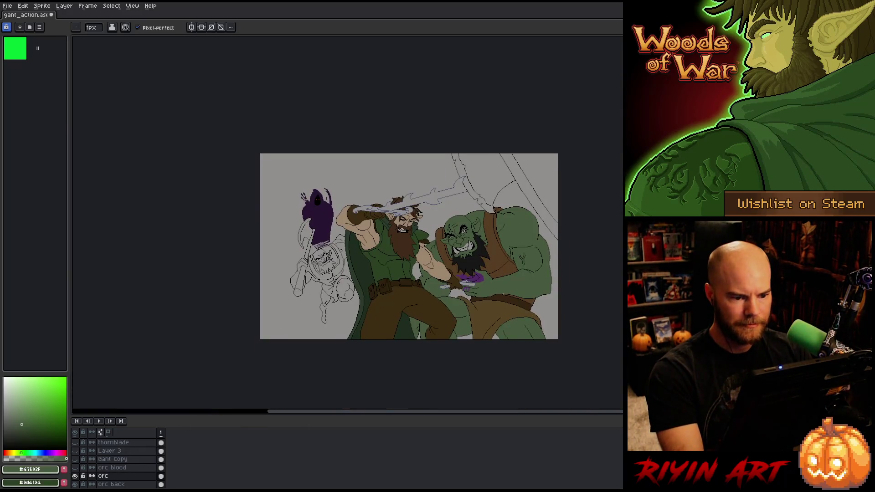
pyautogui.scroll(5, 501, 205)
pyautogui.scroll(-4, 451, 296)
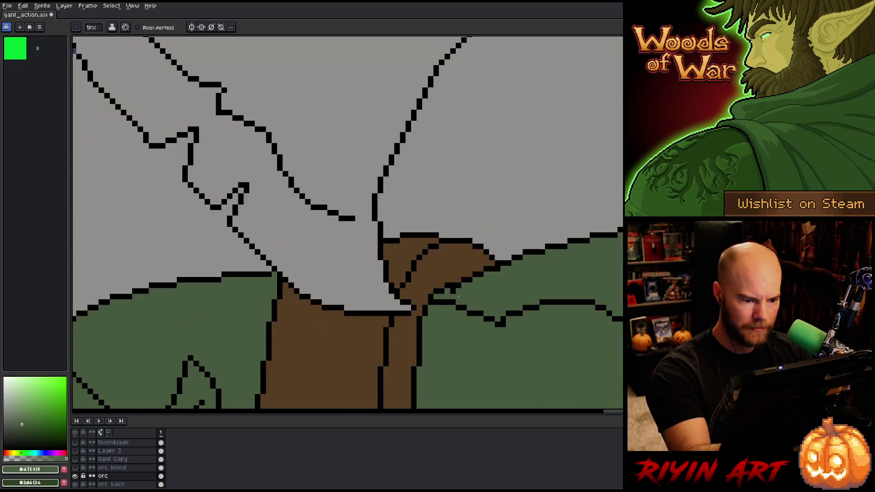
pyautogui.scroll(1, 492, 252)
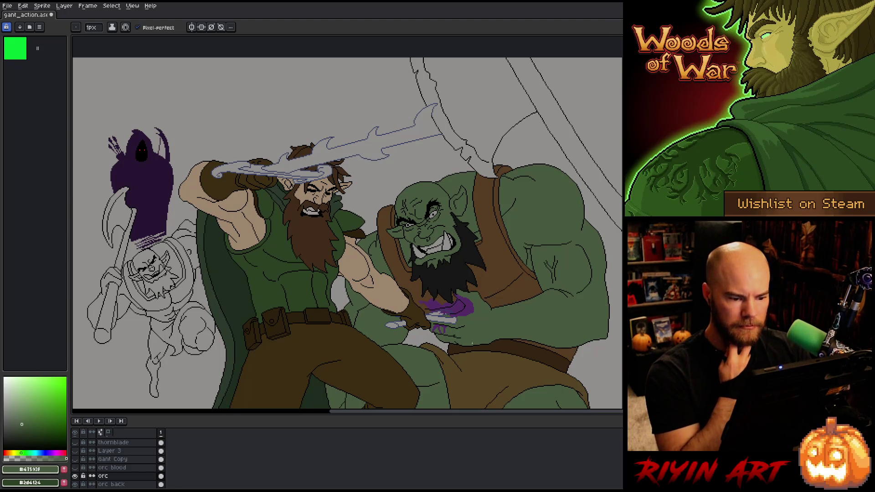
pyautogui.scroll(-2, 364, 341)
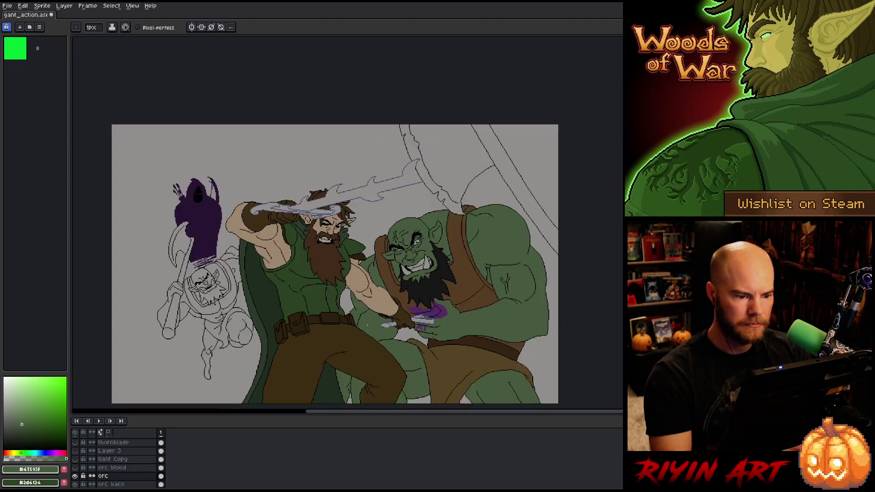
pyautogui.scroll(3, 364, 341)
# Frame the whole sprite and shift the colour hue from green to yellow.
pyautogui.moveTo(364, 341)
pyautogui.mouseDown()
pyautogui.moveTo(416, 258)
pyautogui.moveTo(424, 291)
pyautogui.mouseUp()
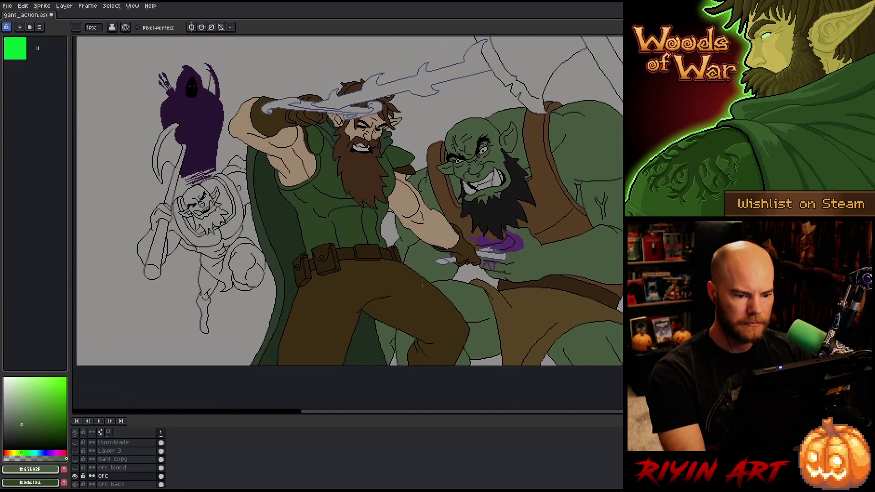
pyautogui.rightClick(422, 223)
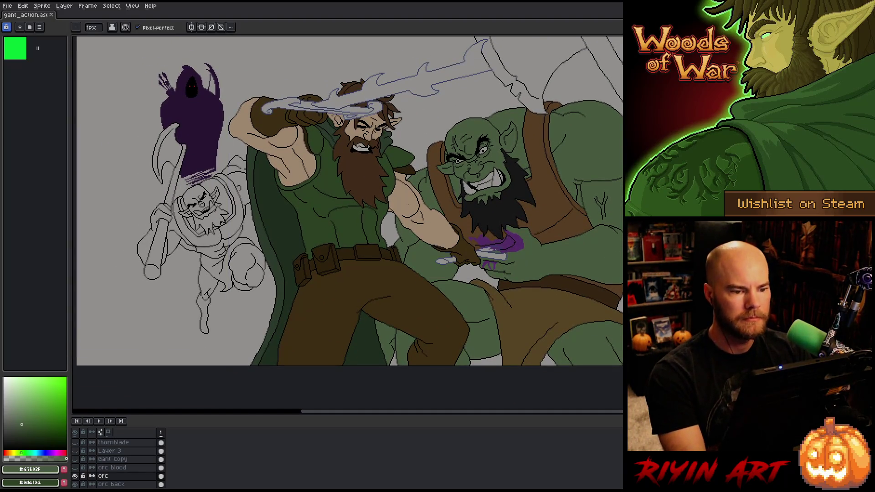
pyautogui.scroll(-1, 350, 200)
pyautogui.moveTo(365, 205); pyautogui.dragTo(346, 222)
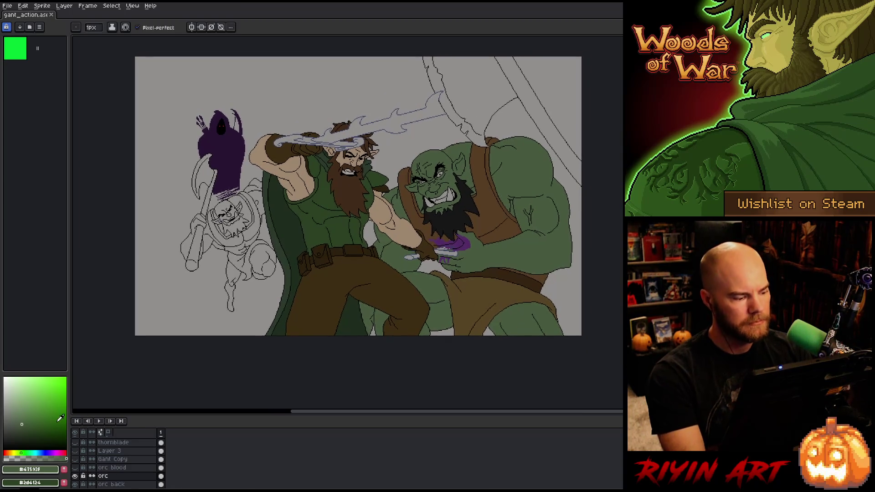
pyautogui.moveTo(20, 450); pyautogui.dragTo(13, 452)
pyautogui.moveTo(31, 405)
pyautogui.mouseDown()
pyautogui.moveTo(19, 401)
pyautogui.moveTo(17, 411)
pyautogui.mouseUp()
# Fill the front orc's eye white, teeth, tusk and lower tooth with flat olive green.
pyautogui.scroll(3, 414, 155)
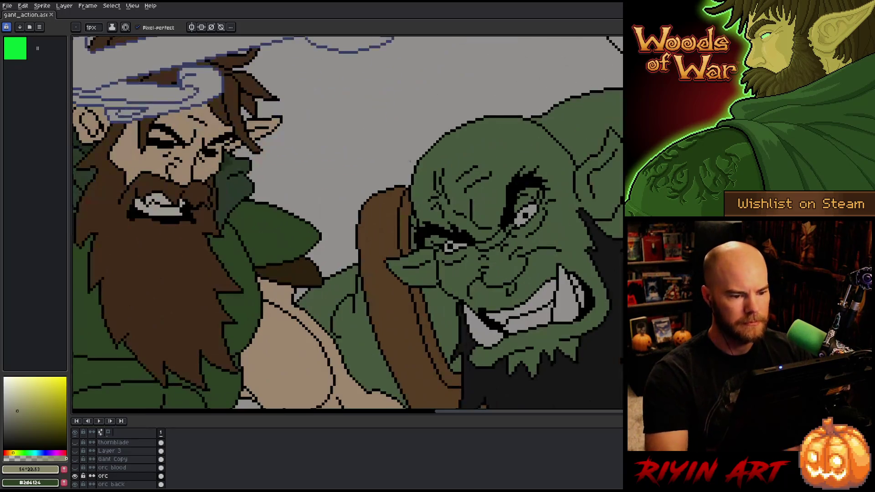
pyautogui.press('g')
pyautogui.click(523, 215)
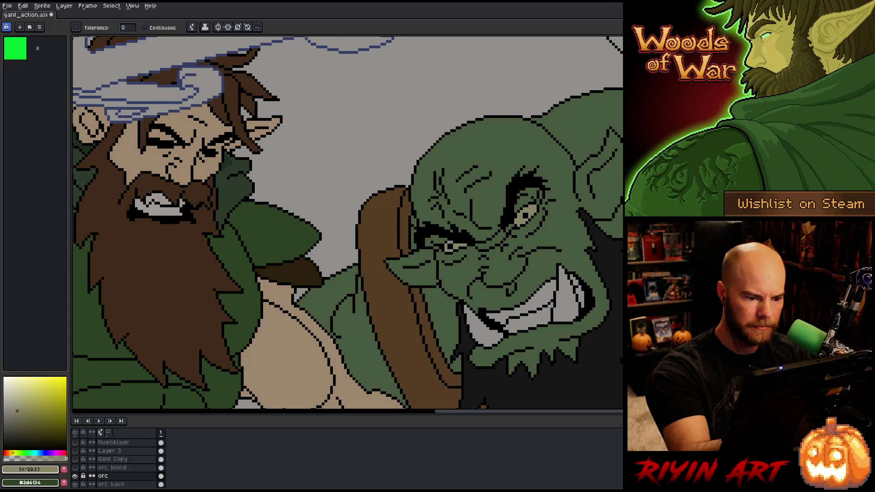
pyautogui.moveTo(25, 408); pyautogui.dragTo(19, 414)
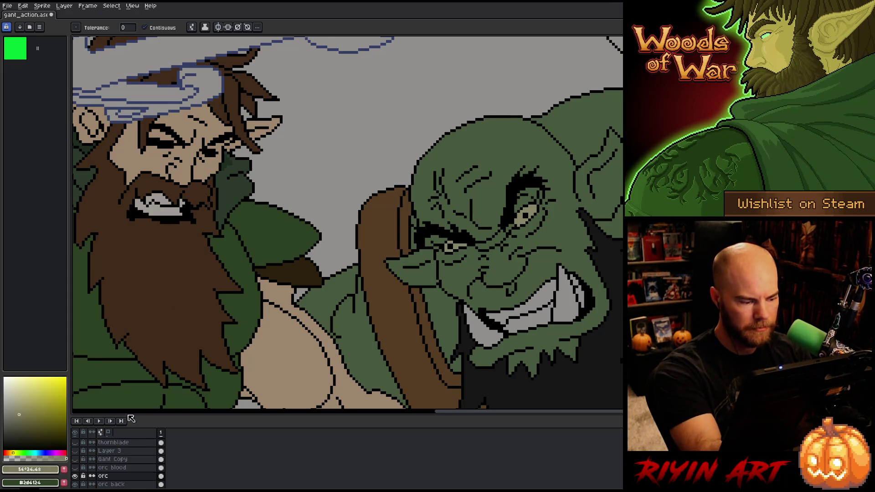
pyautogui.click(529, 305)
pyautogui.click(527, 319)
pyautogui.click(565, 296)
pyautogui.click(579, 296)
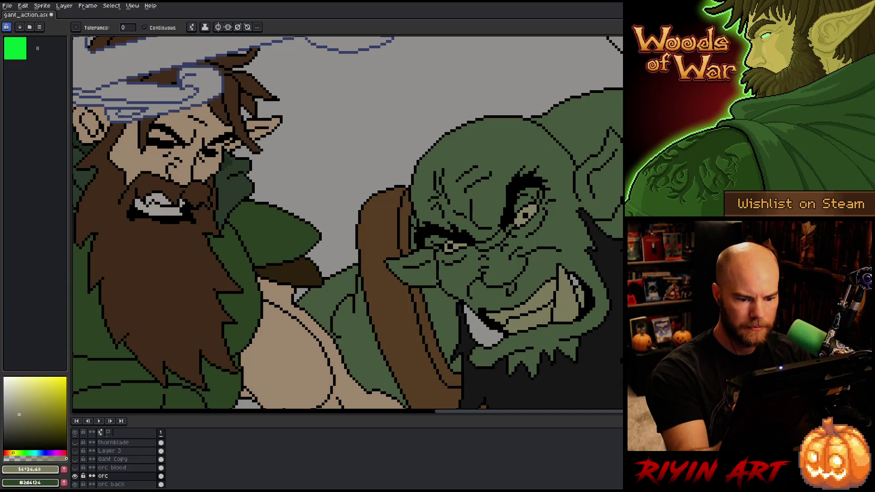
pyautogui.click(483, 327)
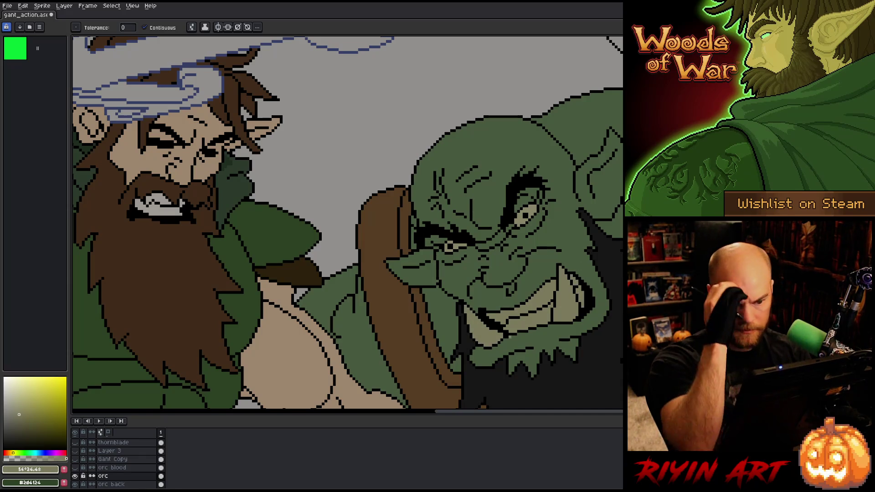
# Zoom out to the whole canvas, then frame the bearded warrior and the outlined orc at left.
pyautogui.scroll(-3, 500, 245)
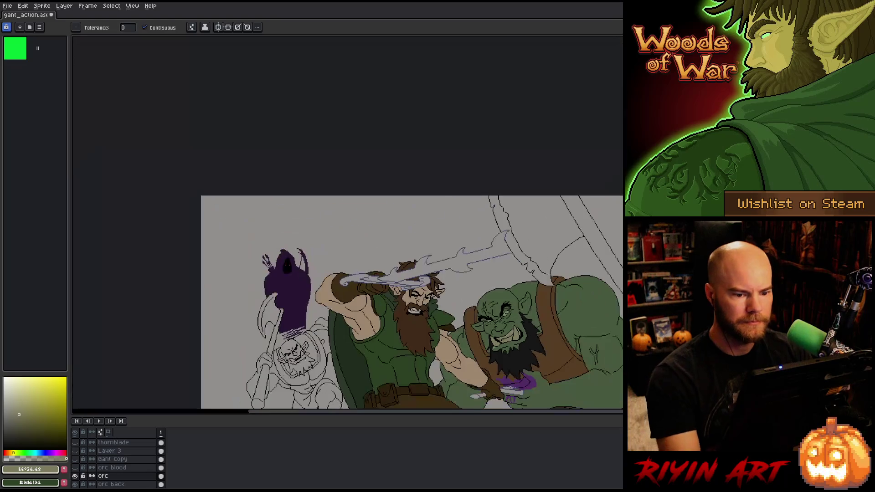
pyautogui.press('space')
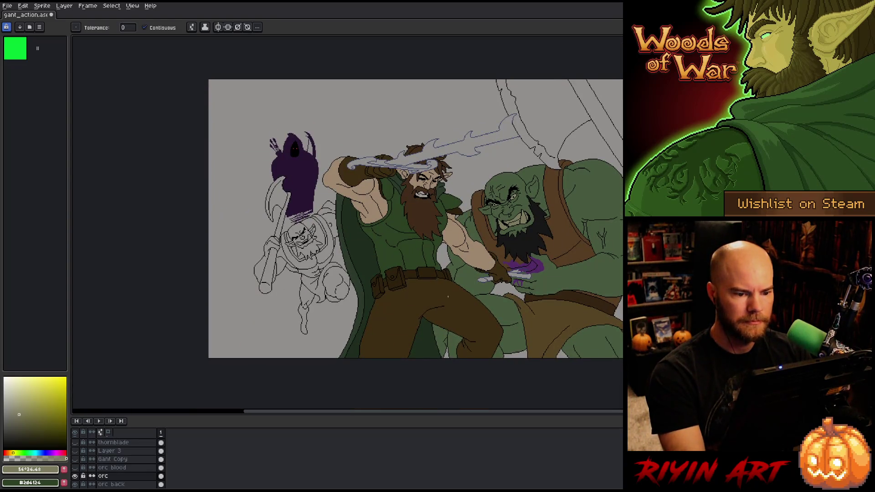
pyautogui.scroll(2, 245, 231)
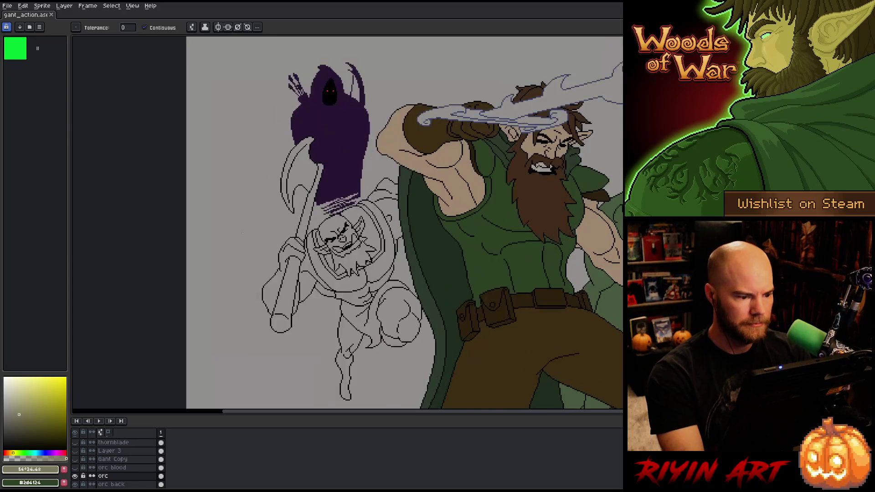
pyautogui.moveTo(244, 232); pyautogui.dragTo(137, 203)
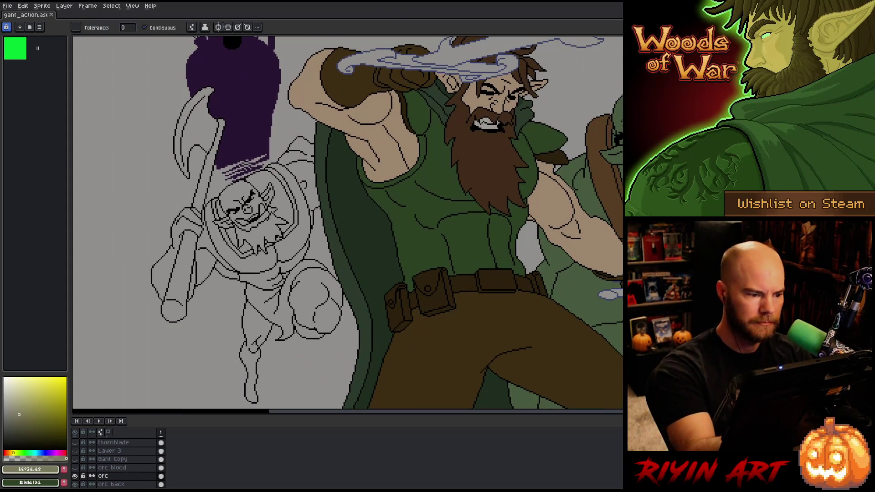
pyautogui.scroll(1, 261, 208)
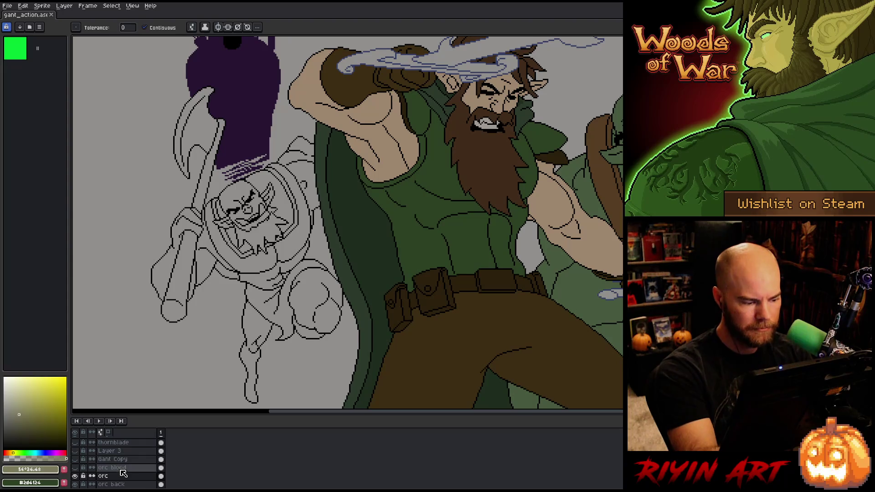
# On the orc back layer, fill the orc's beard with near-black #171616.
pyautogui.click(124, 485)
pyautogui.click(263, 210)
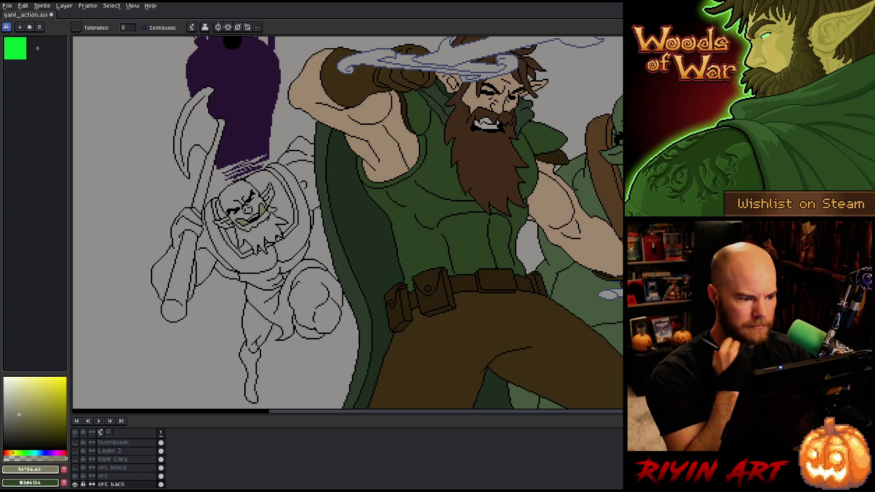
pyautogui.press('b')
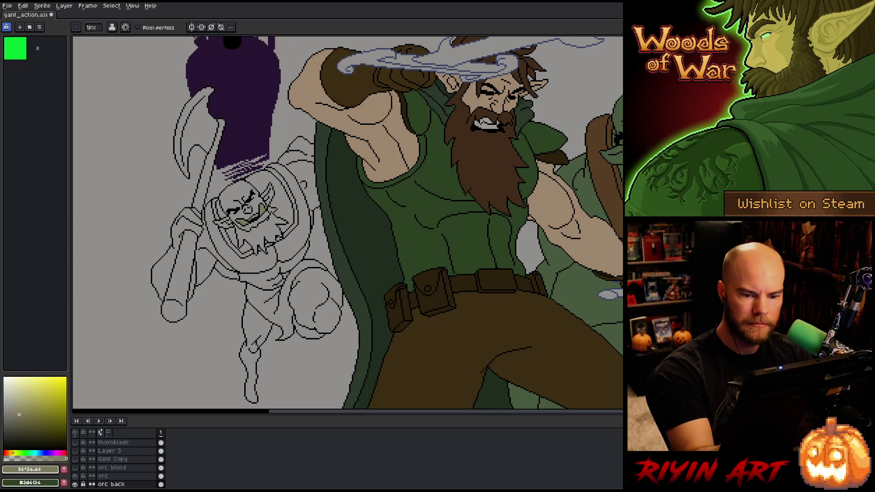
pyautogui.keyDown('alt'); pyautogui.click(438, 208); pyautogui.keyUp('alt')
pyautogui.press('g')
pyautogui.click(257, 235)
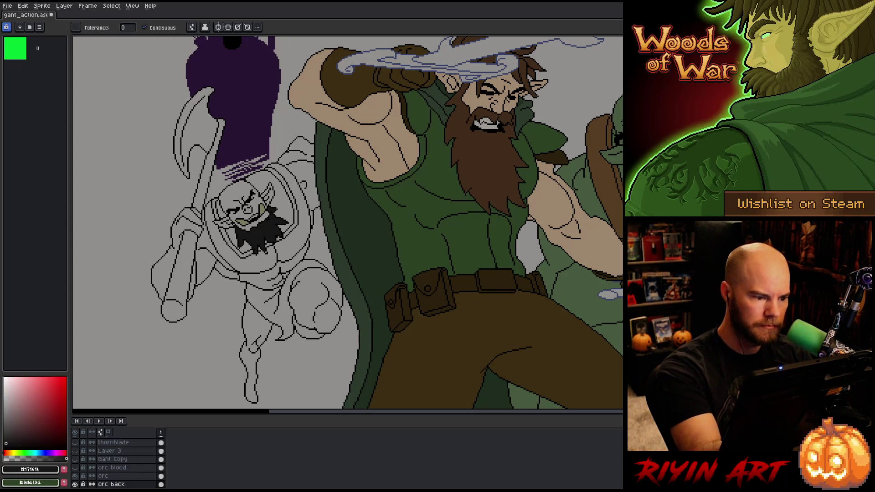
# Fill the orc's face, head and cheek patches with dark green #47593f.
pyautogui.keyDown('alt'); pyautogui.click(433, 218); pyautogui.keyUp('alt')
pyautogui.click(244, 207)
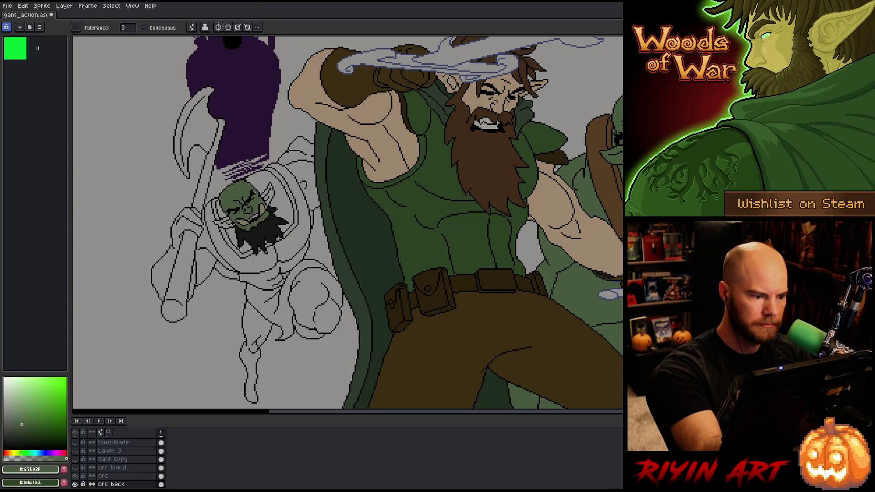
pyautogui.click(267, 181)
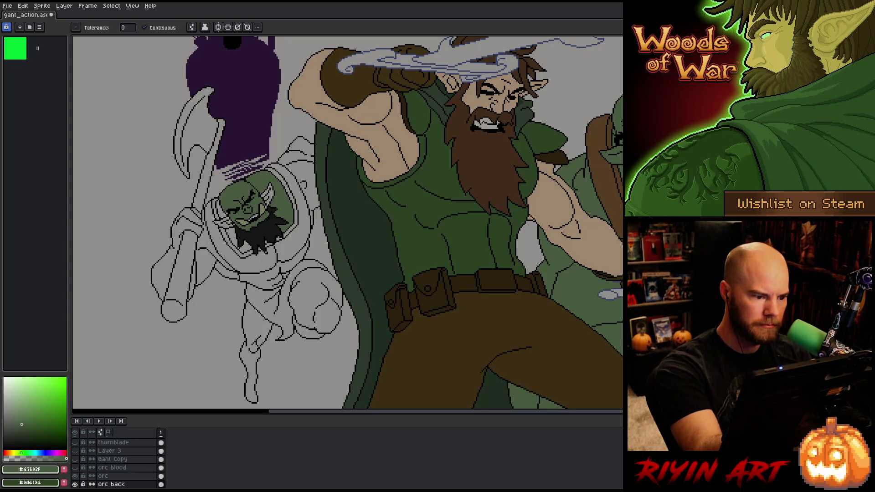
pyautogui.click(269, 193)
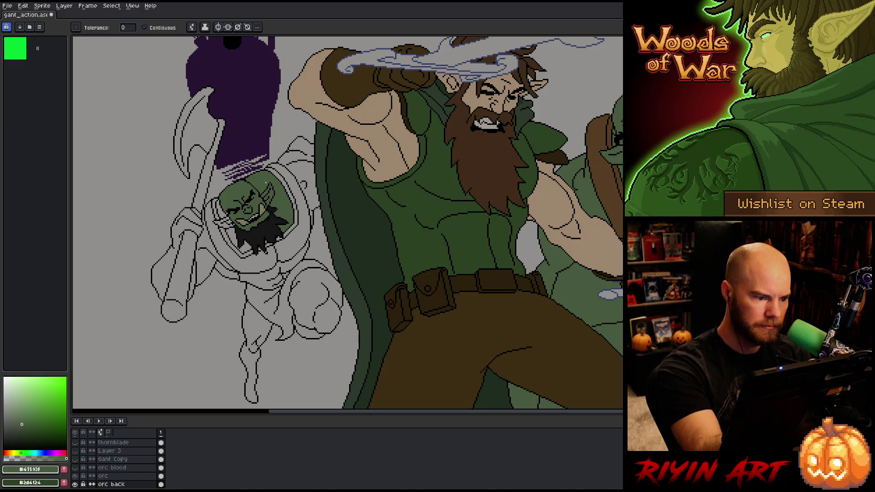
pyautogui.click(223, 222)
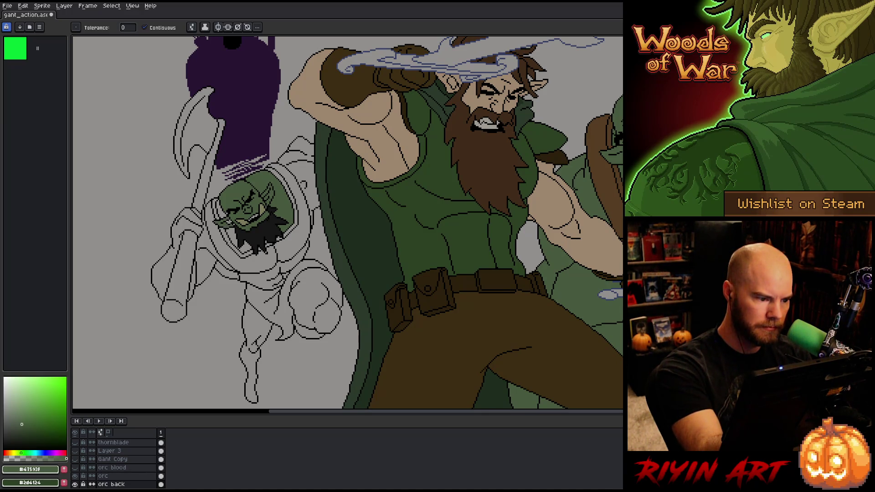
pyautogui.click(229, 221)
# Paint the remaining patch near the eye and the lower face dark green #47593f.
pyautogui.keyDown('alt'); pyautogui.click(265, 187); pyautogui.keyUp('alt')
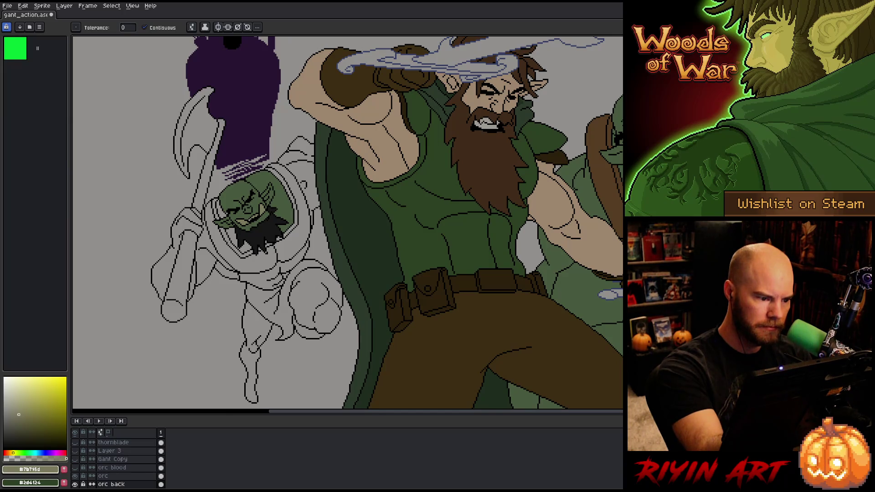
pyautogui.keyDown('alt'); pyautogui.click(241, 207); pyautogui.keyUp('alt')
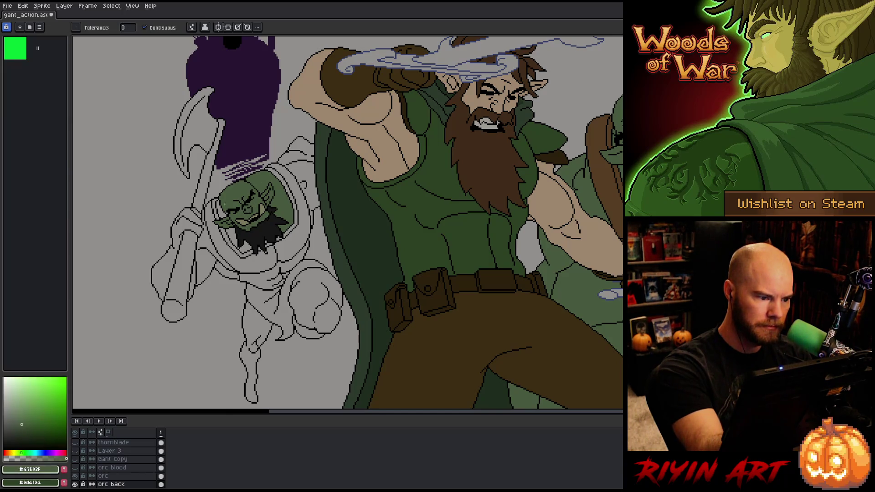
pyautogui.click(222, 210)
pyautogui.moveTo(228, 228); pyautogui.dragTo(250, 253)
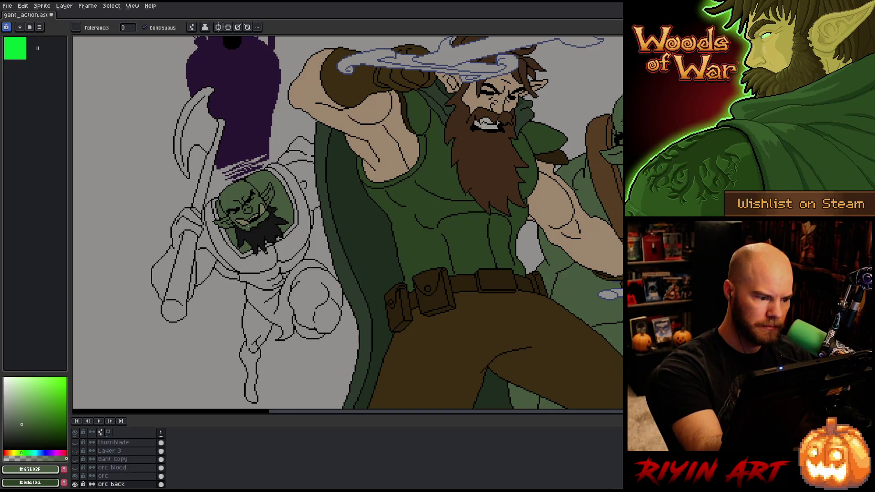
pyautogui.press('b')
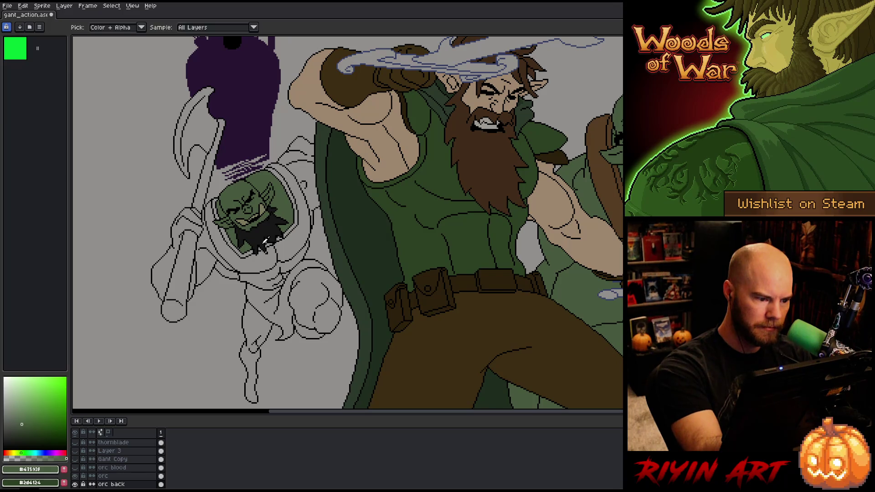
pyautogui.press('g')
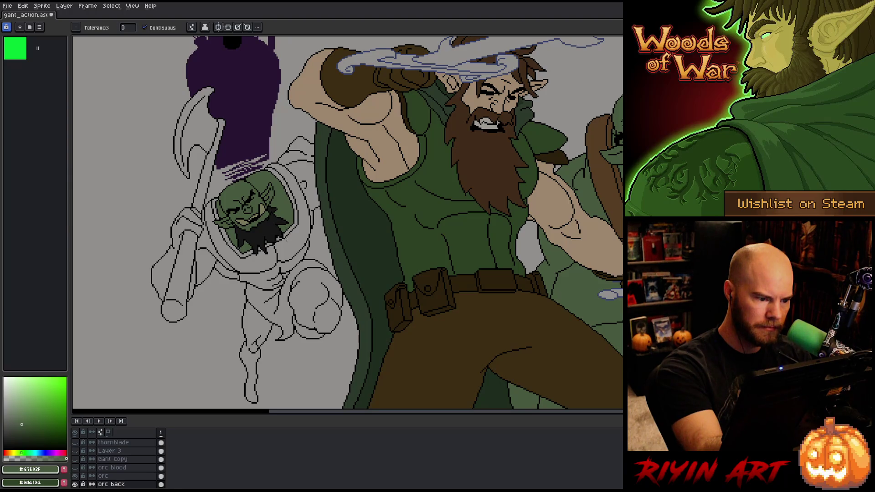
# Undo a fill that leaked into the background and seal the orc's outline gap with green pixels.
pyautogui.click(114, 205)
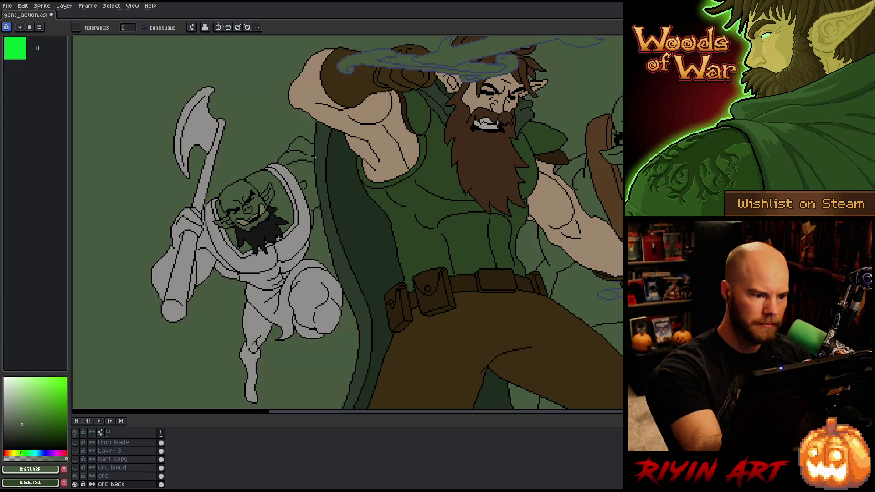
pyautogui.hotkey('ctrl', 'z')
pyautogui.press('b')
pyautogui.scroll(4, 315, 153)
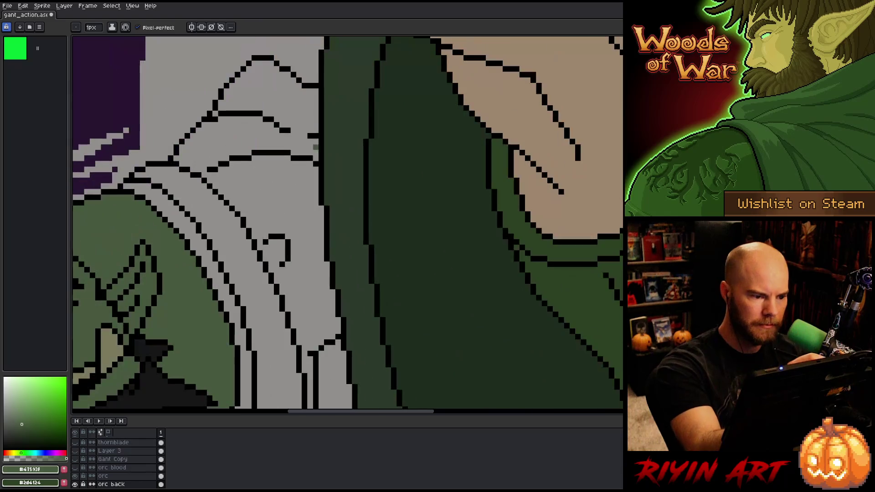
pyautogui.moveTo(316, 160); pyautogui.dragTo(318, 89)
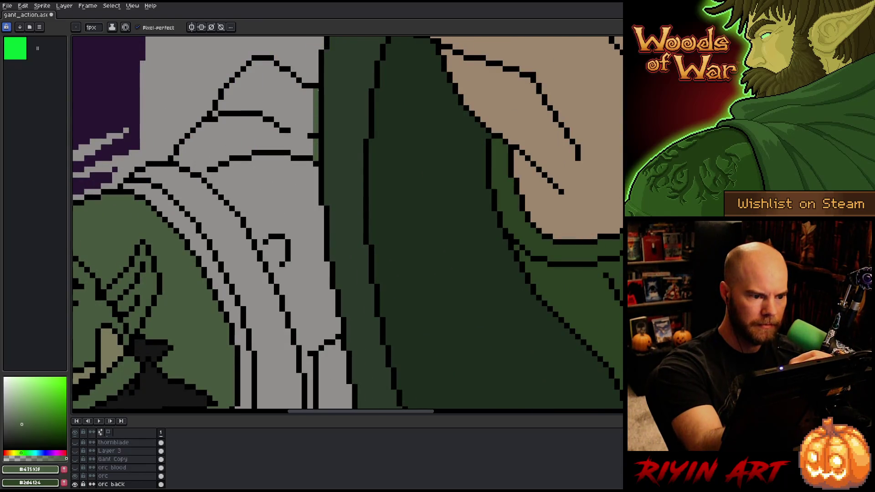
pyautogui.moveTo(315, 162)
pyautogui.mouseDown()
pyautogui.moveTo(321, 260)
pyautogui.moveTo(338, 335)
pyautogui.moveTo(328, 321)
pyautogui.mouseUp()
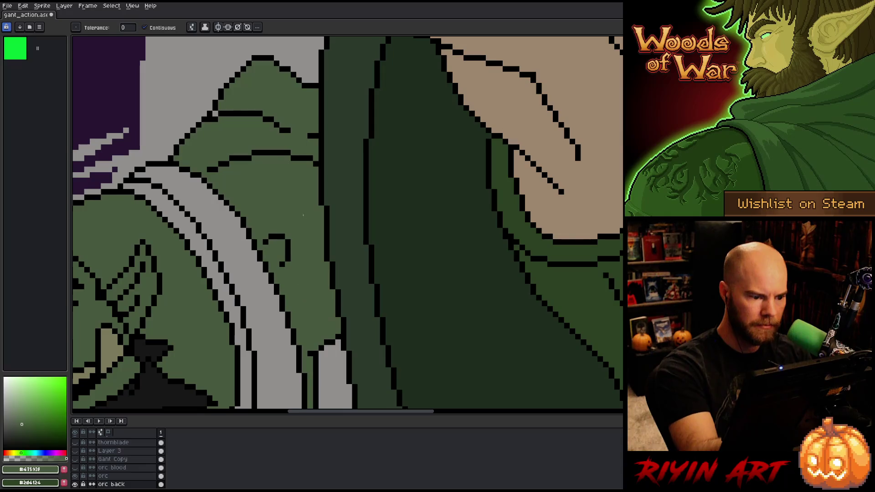
# Fill the small orc's body strips, large left area and narrow grey gaps with dark green.
pyautogui.moveTo(338, 282)
pyautogui.mouseDown()
pyautogui.moveTo(393, 193)
pyautogui.moveTo(439, 59)
pyautogui.mouseUp()
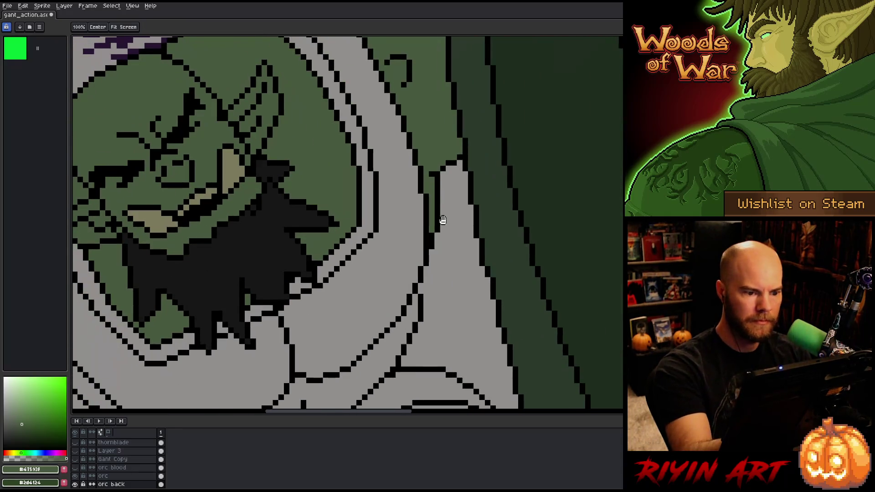
pyautogui.moveTo(434, 290); pyautogui.dragTo(483, 192)
pyautogui.moveTo(483, 255); pyautogui.dragTo(547, 201)
pyautogui.moveTo(410, 319); pyautogui.dragTo(456, 283)
pyautogui.click(348, 292)
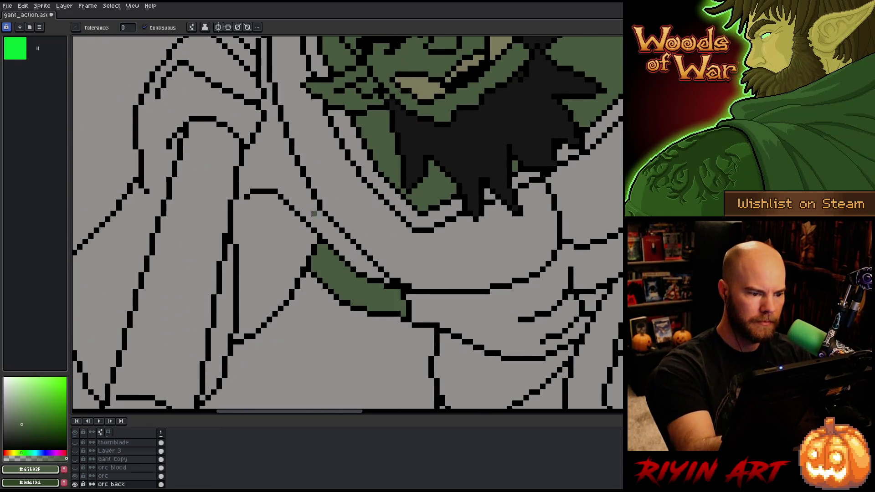
pyautogui.click(313, 214)
pyautogui.click(136, 247)
pyautogui.click(230, 309)
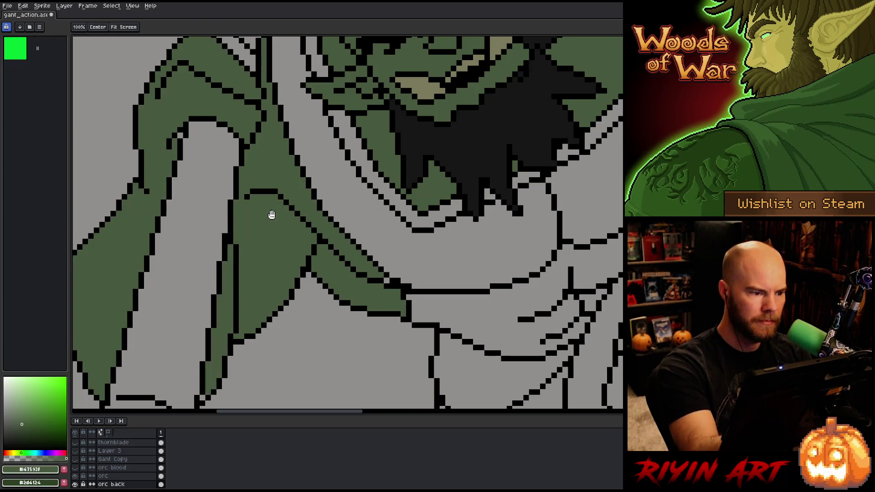
pyautogui.moveTo(272, 213); pyautogui.dragTo(317, 313)
pyautogui.click(286, 145)
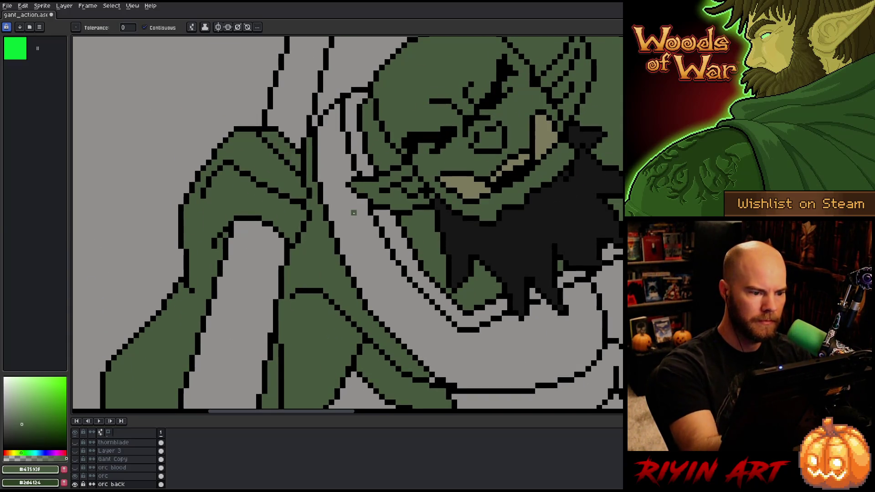
# Fill the small orc's lower leg and both parts of his fist green.
pyautogui.scroll(-3, 382, 215)
pyautogui.scroll(2, 382, 215)
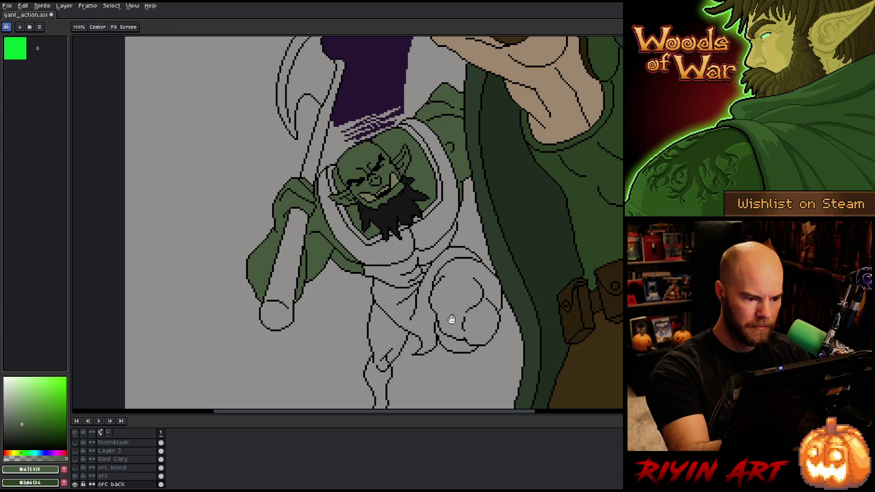
pyautogui.moveTo(373, 264); pyautogui.dragTo(323, 218)
pyautogui.click(330, 340)
pyautogui.click(407, 246)
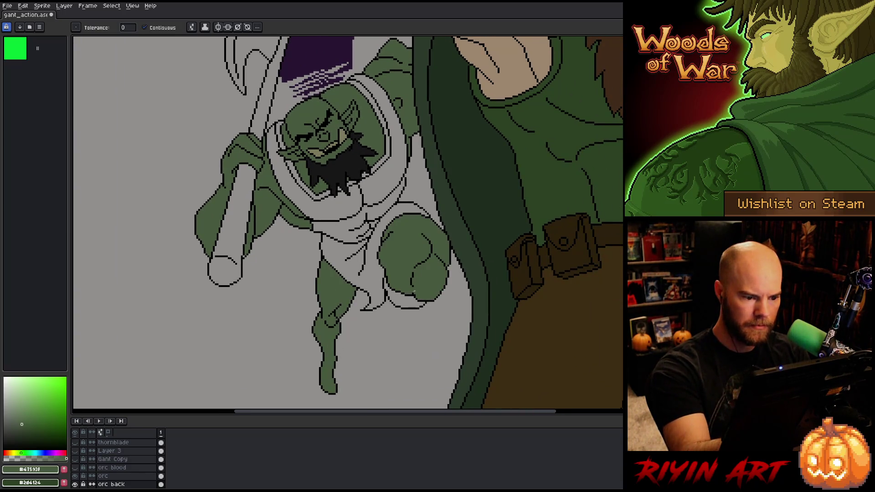
pyautogui.click(404, 294)
pyautogui.moveTo(410, 209)
pyautogui.mouseDown()
pyautogui.moveTo(419, 282)
pyautogui.moveTo(337, 254)
pyautogui.moveTo(279, 269)
pyautogui.mouseUp()
# Fill the small orc's strap and loincloth brown and give his beard a darker shade.
pyautogui.press('g')
pyautogui.click(267, 215)
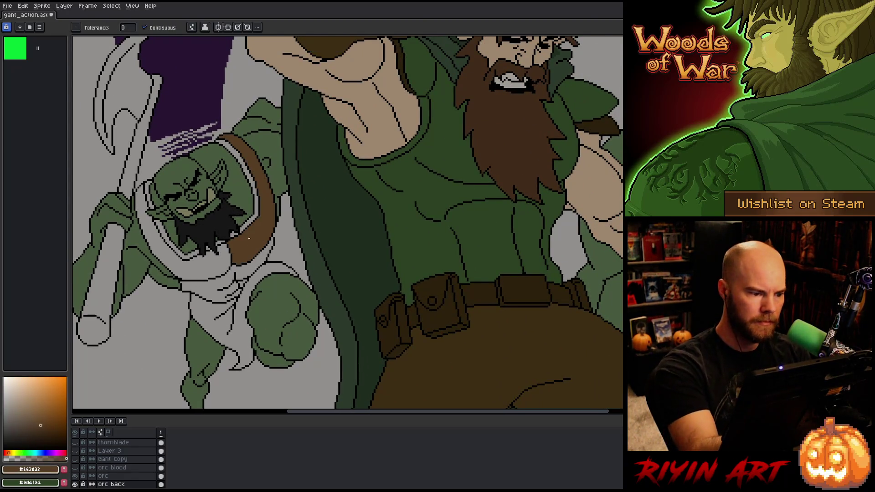
pyautogui.click(255, 206)
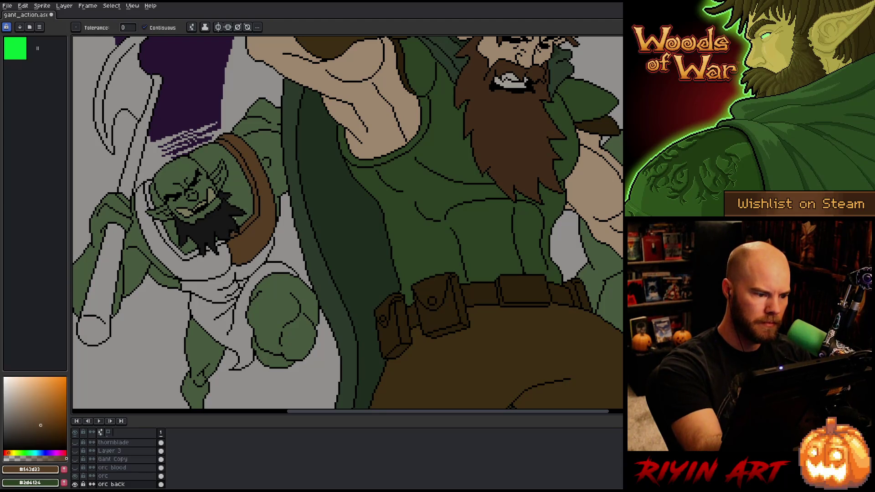
pyautogui.click(220, 243)
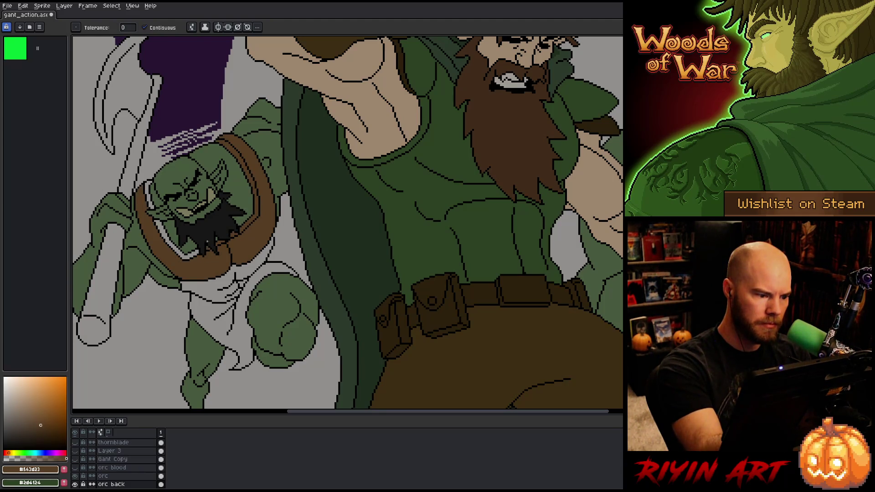
pyautogui.click(187, 242)
pyautogui.click(150, 196)
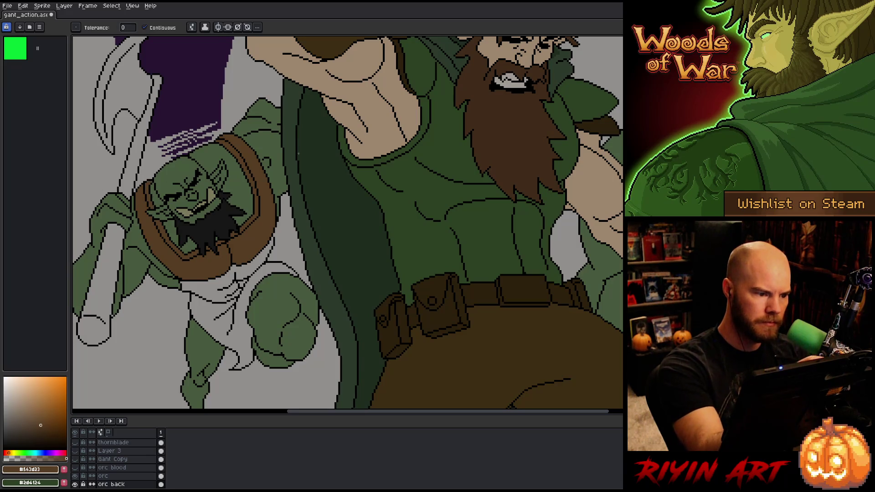
pyautogui.click(215, 287)
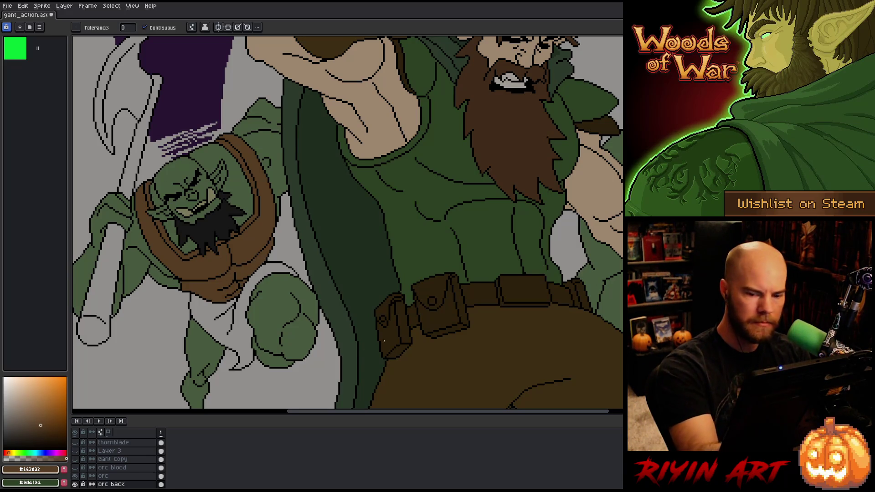
pyautogui.click(245, 331)
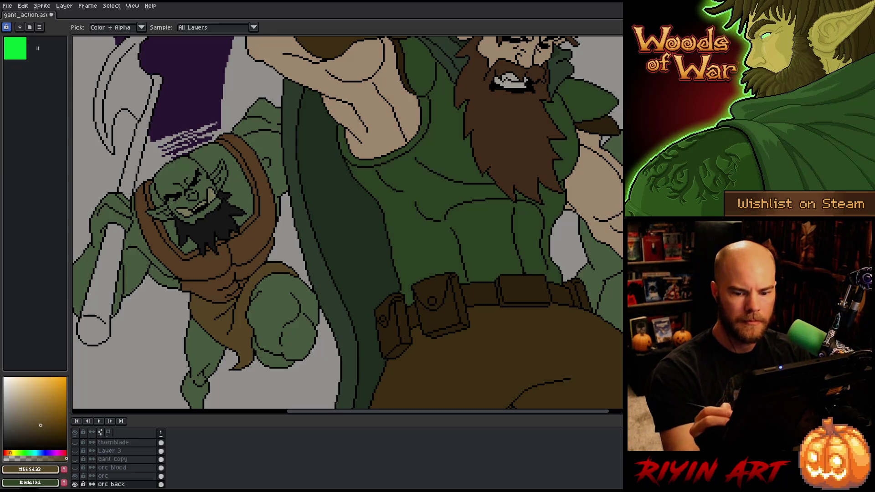
# Fill the club and axe handle with sampled dark brown and the axe blade grey.
pyautogui.keyDown('alt'); pyautogui.click(356, 374); pyautogui.keyUp('alt')
pyautogui.click(106, 294)
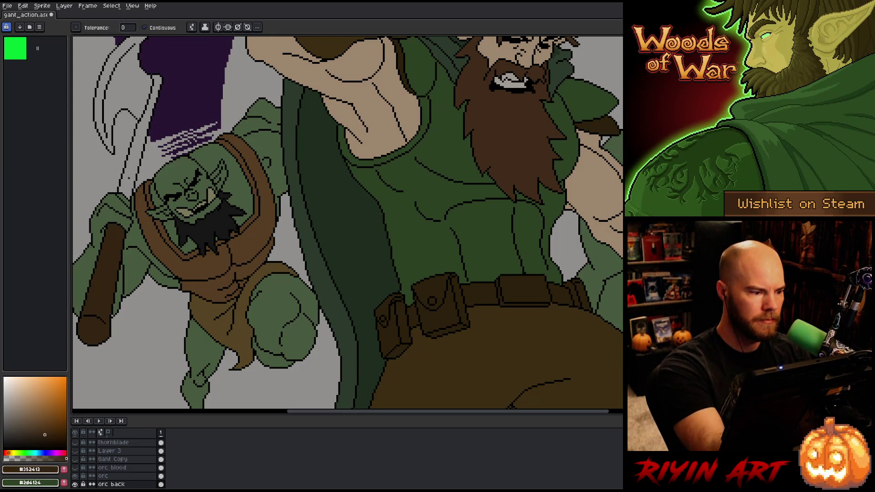
pyautogui.click(129, 178)
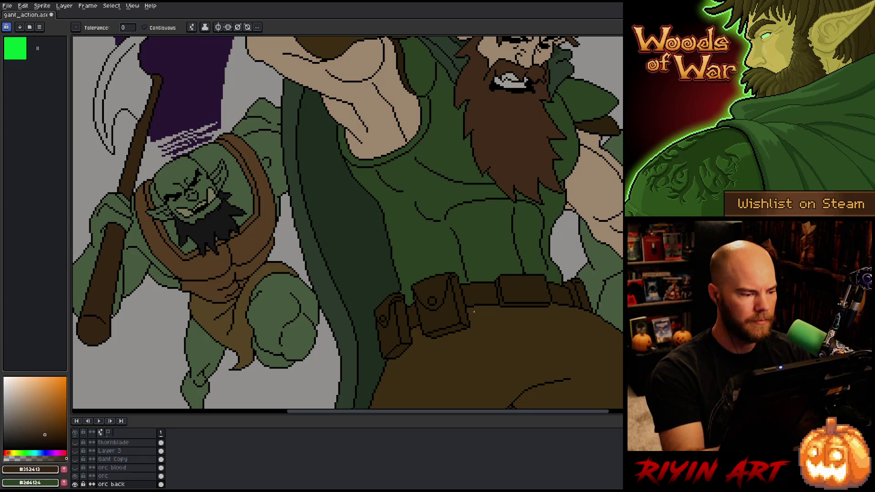
pyautogui.moveTo(24, 409)
pyautogui.mouseDown()
pyautogui.moveTo(22, 398)
pyautogui.moveTo(13, 411)
pyautogui.mouseUp()
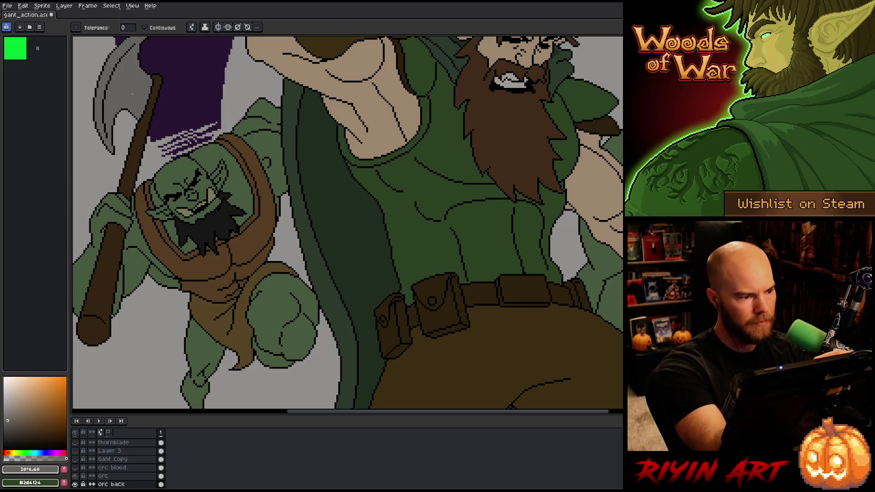
pyautogui.click(110, 91)
pyautogui.moveTo(303, 253); pyautogui.dragTo(314, 289)
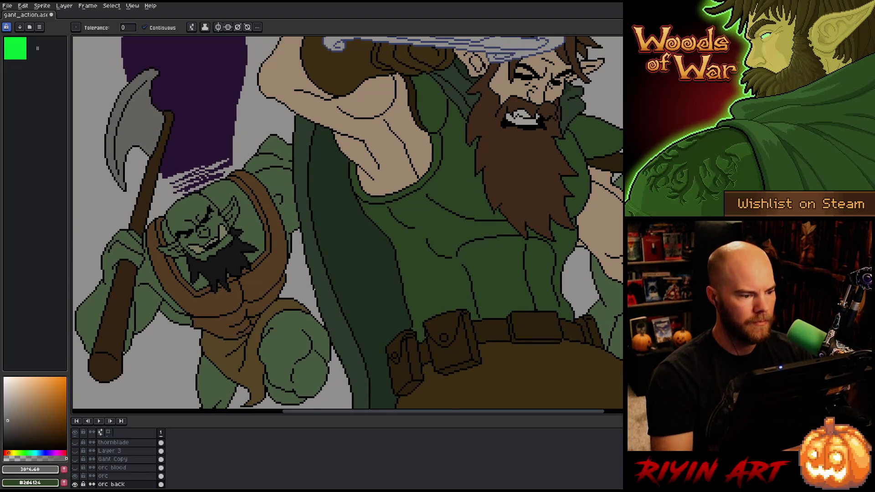
pyautogui.scroll(-5, 314, 289)
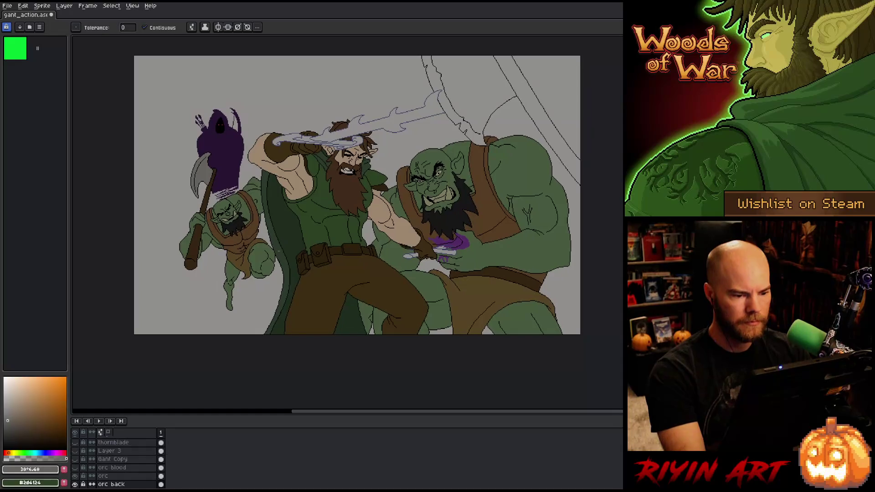
# On the orc layer, fill the big axe blade grey and its handle dark brown.
pyautogui.moveTo(295, 270); pyautogui.dragTo(268, 297)
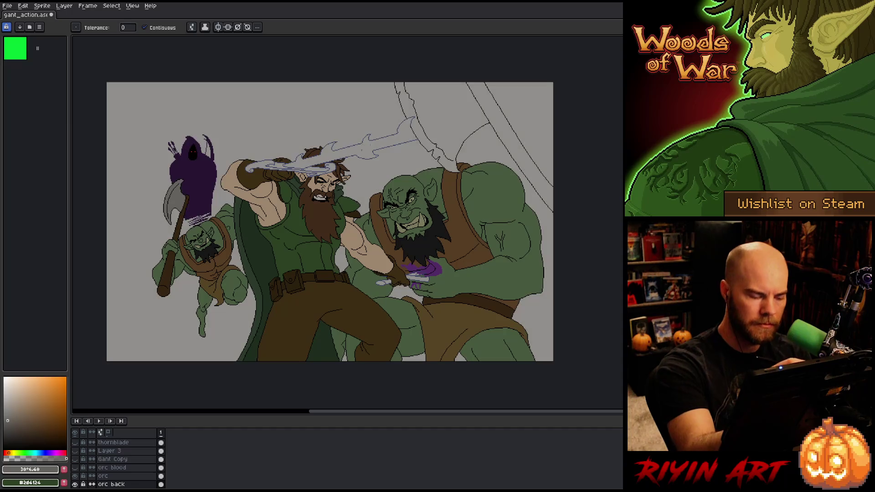
pyautogui.click(124, 476)
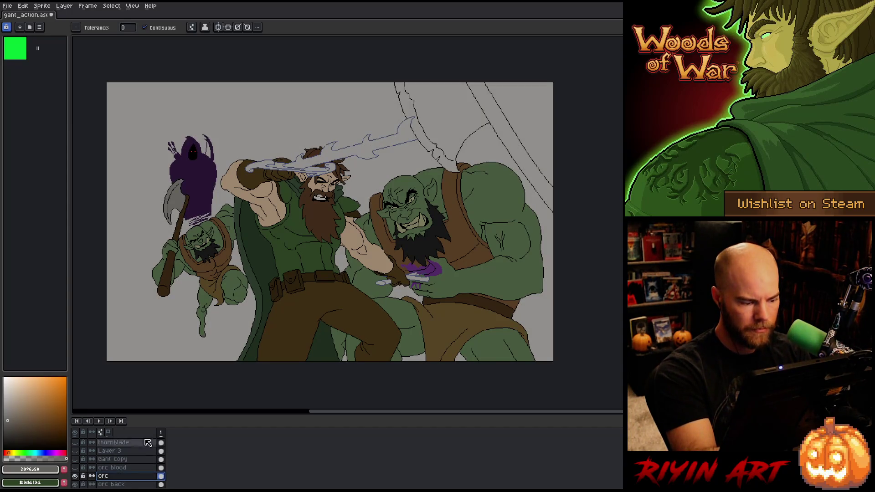
pyautogui.click(426, 103)
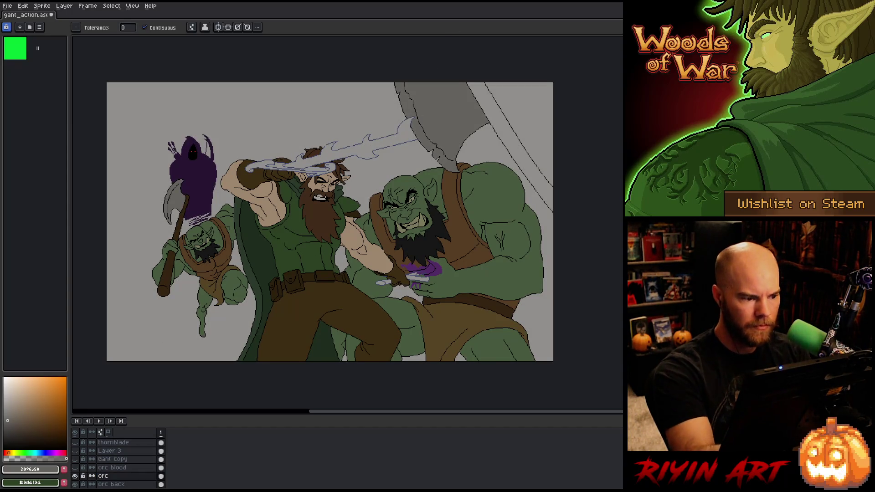
pyautogui.keyDown('alt'); pyautogui.click(214, 245); pyautogui.keyUp('alt')
pyautogui.click(510, 141)
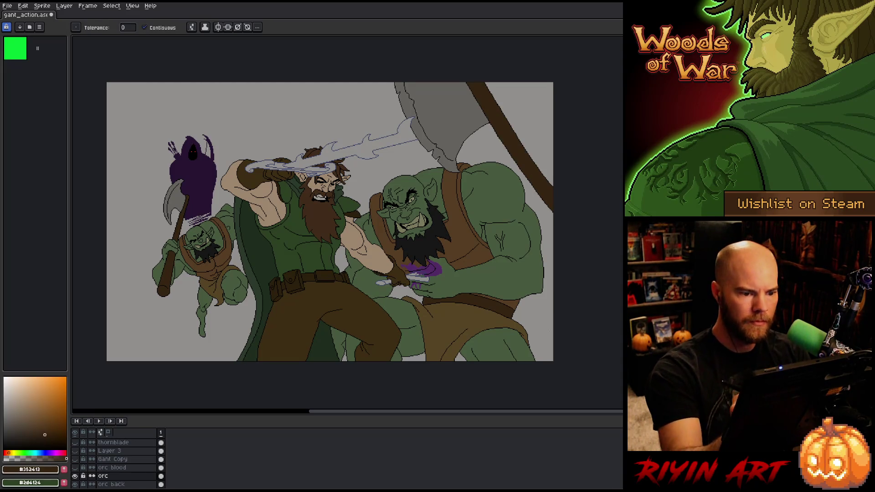
# Save the illustration with Ctrl+S.
pyautogui.press('space')
pyautogui.moveTo(461, 315); pyautogui.dragTo(448, 311)
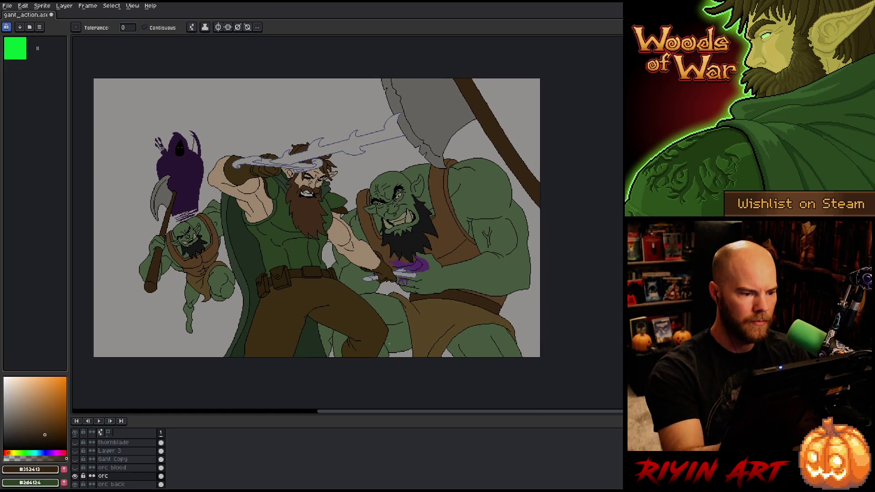
pyautogui.hotkey('ctrl', 's')
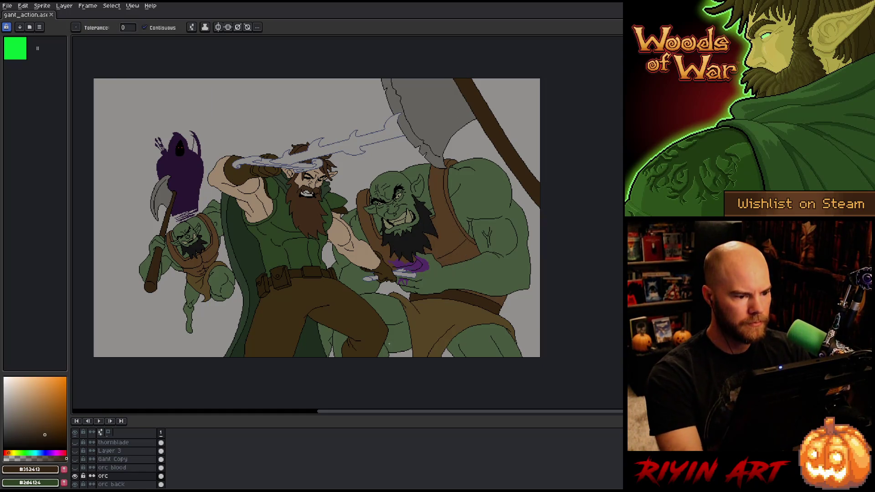
pyautogui.scroll(-1, 389, 345)
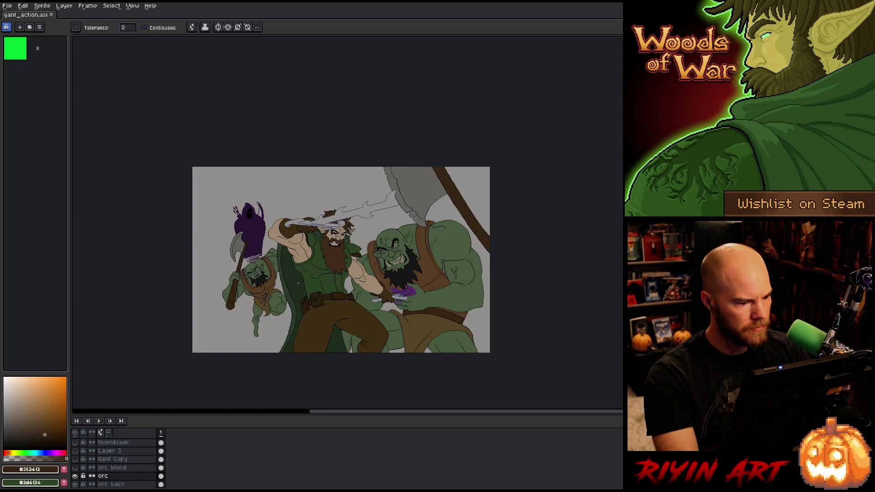
pyautogui.scroll(1, 298, 283)
pyautogui.scroll(1, 297, 287)
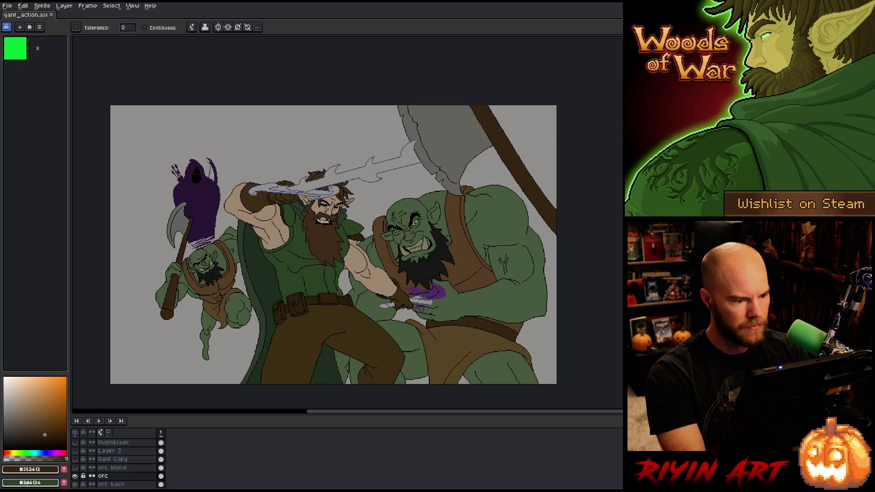
# Pick a cyan-grey and fill the warrior's sword blade with it.
pyautogui.press('v')
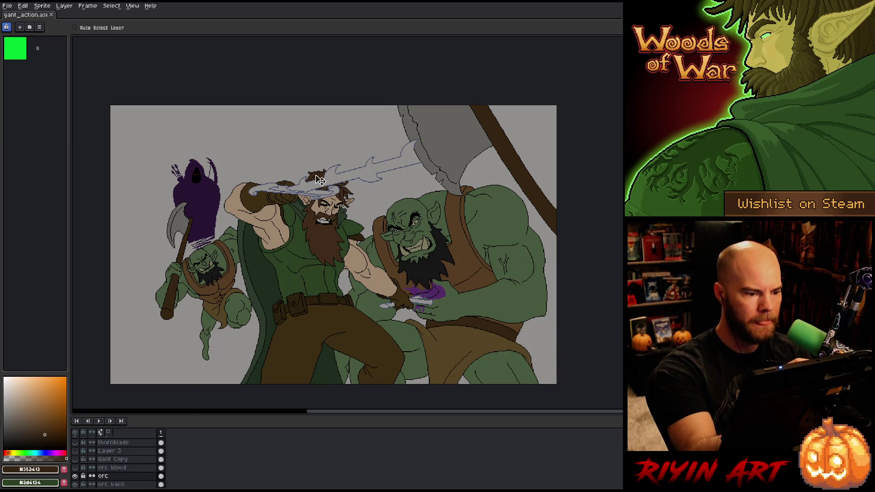
pyautogui.press('b')
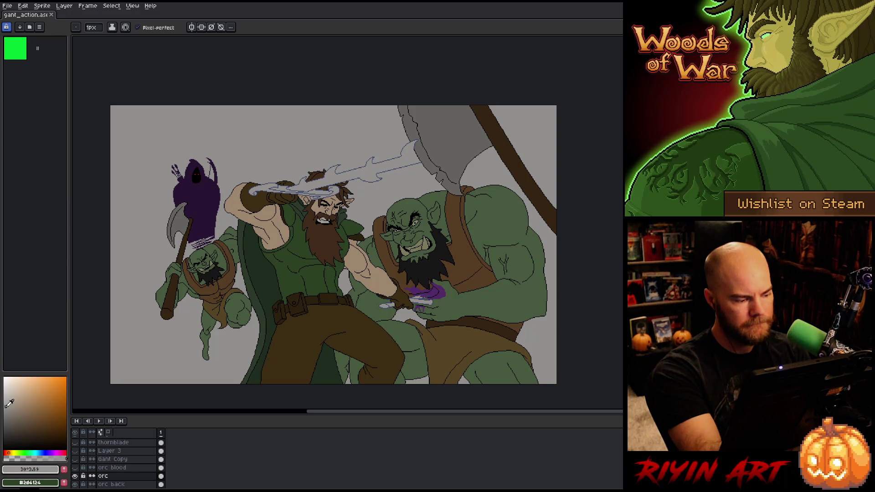
pyautogui.moveTo(21, 453)
pyautogui.mouseDown()
pyautogui.moveTo(45, 451)
pyautogui.moveTo(38, 448)
pyautogui.mouseUp()
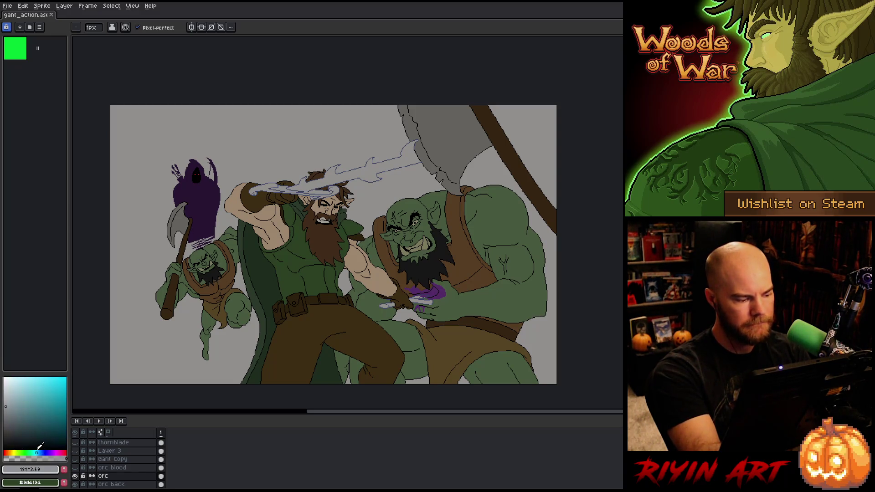
pyautogui.press('g')
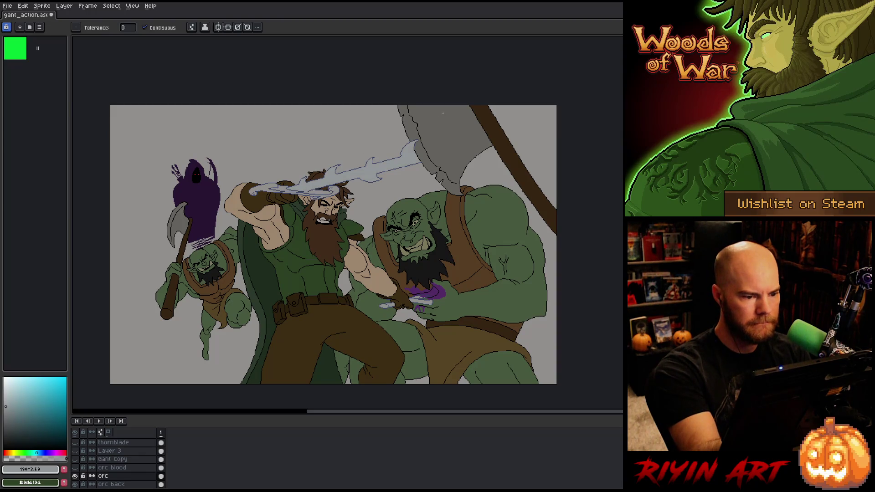
pyautogui.click(356, 173)
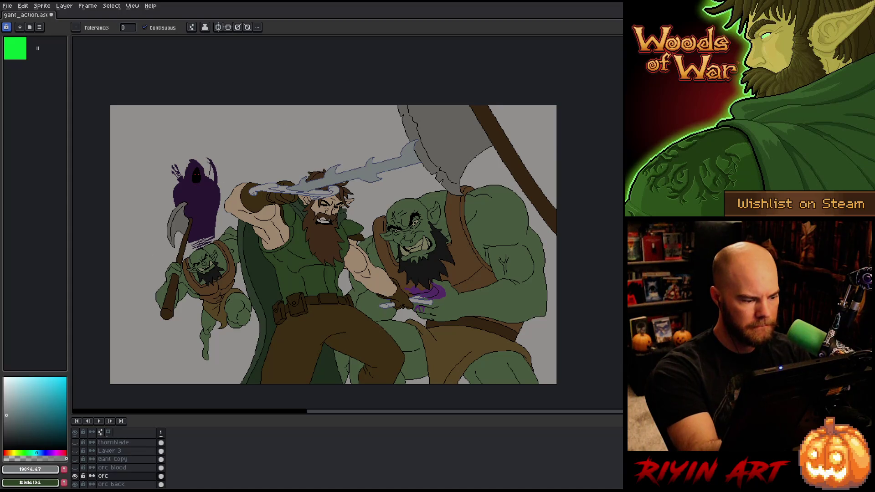
# Shift the current colour's hue, saturation and brightness toward a brown tone.
pyautogui.click(16, 453)
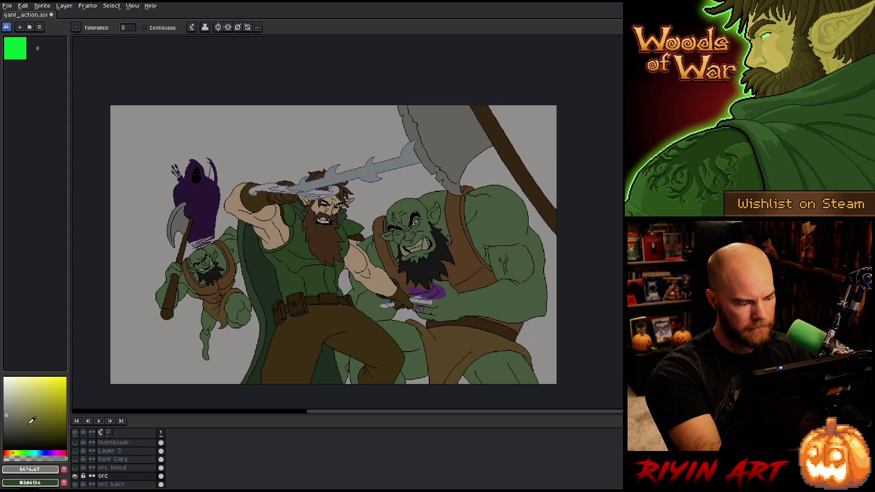
pyautogui.click(10, 452)
pyautogui.press('b')
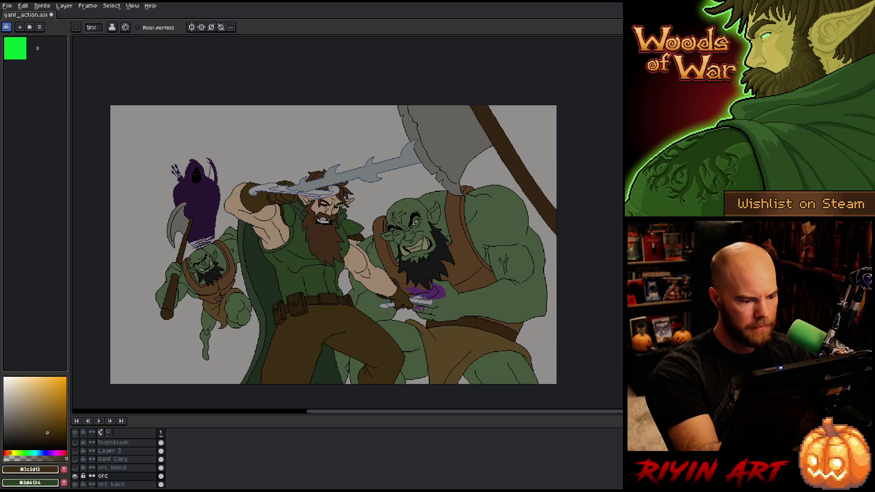
pyautogui.click(27, 413)
pyautogui.click(34, 406)
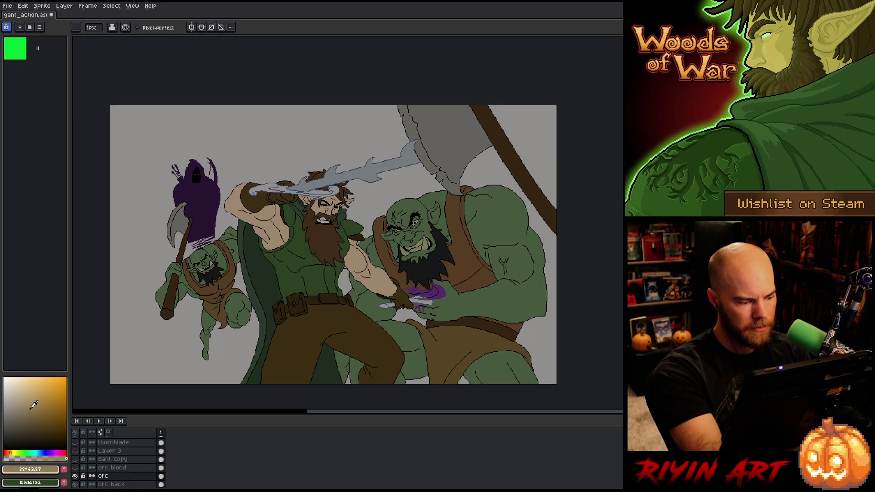
pyautogui.click(28, 408)
pyautogui.press('g')
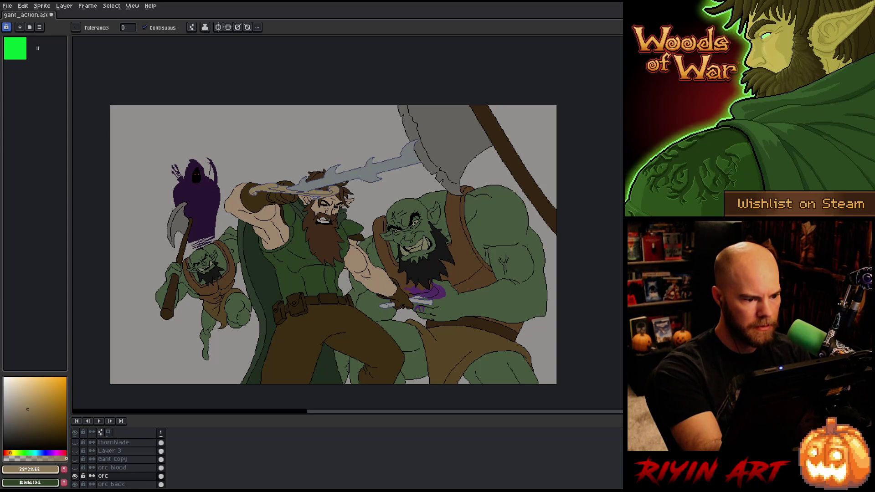
# Sample dark brown, then grey #757b7c, from the drawing and open Replace Color with Shift+R.
pyautogui.scroll(3, 320, 197)
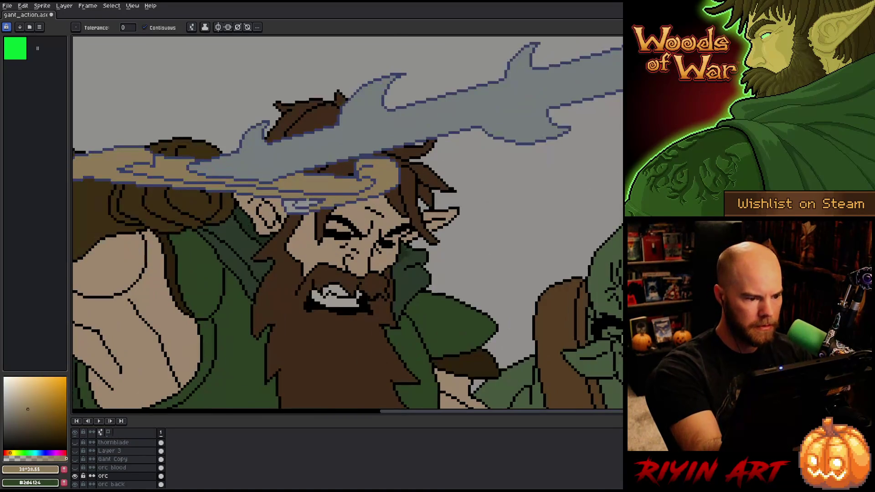
pyautogui.scroll(-3, 404, 157)
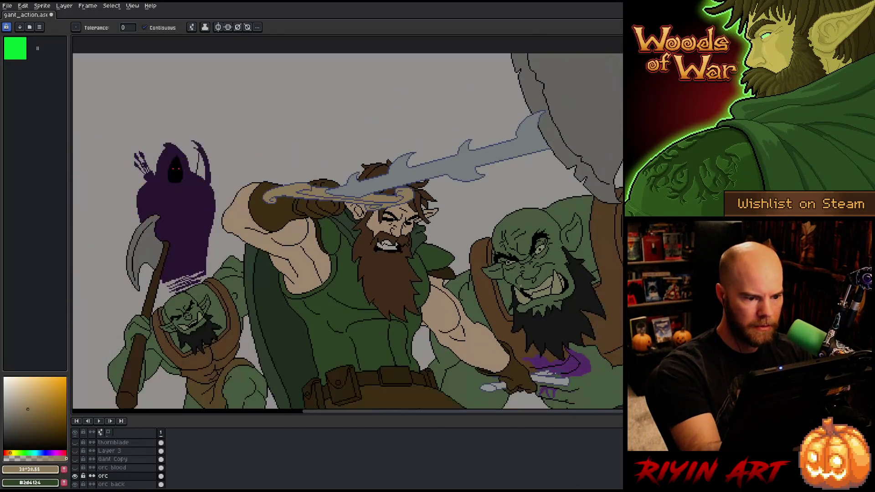
pyautogui.scroll(3, 621, 280)
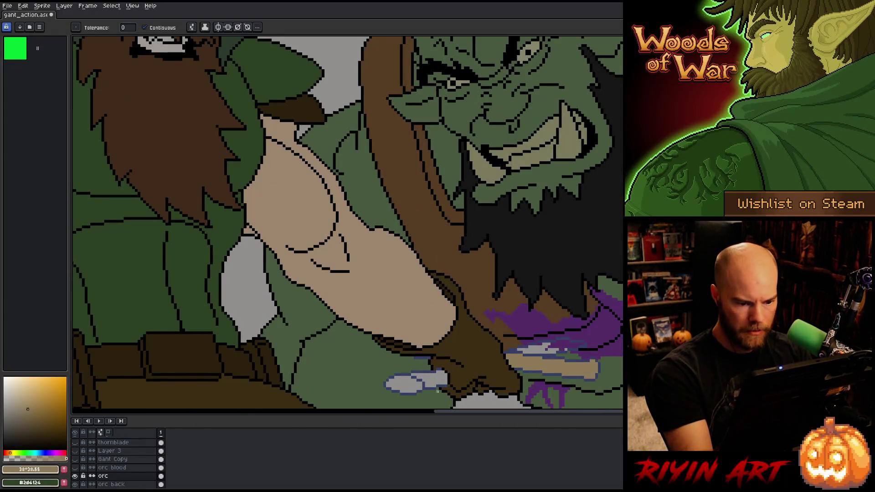
pyautogui.scroll(-3, 438, 391)
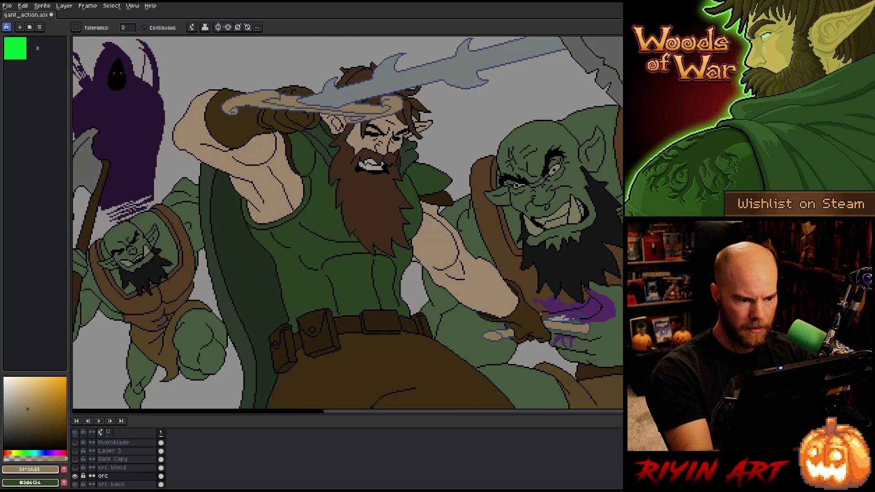
pyautogui.keyDown('alt'); pyautogui.click(384, 323); pyautogui.keyUp('alt')
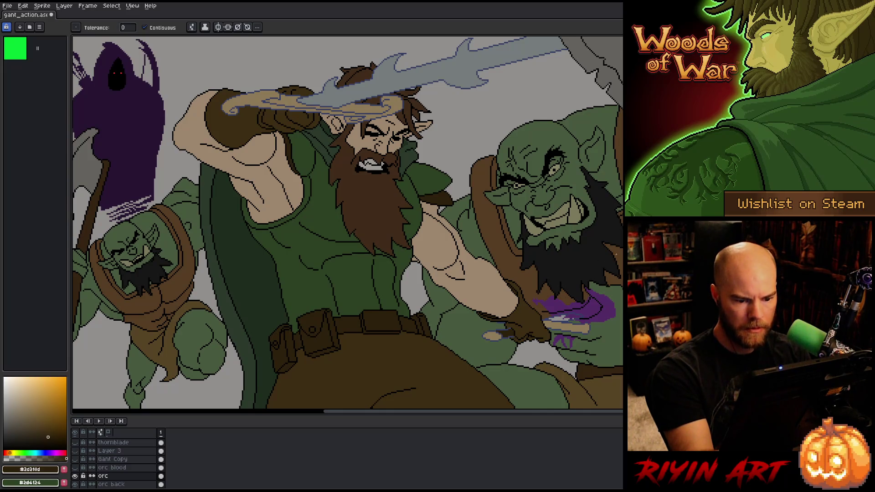
pyautogui.keyDown('alt'); pyautogui.click(561, 318); pyautogui.keyUp('alt')
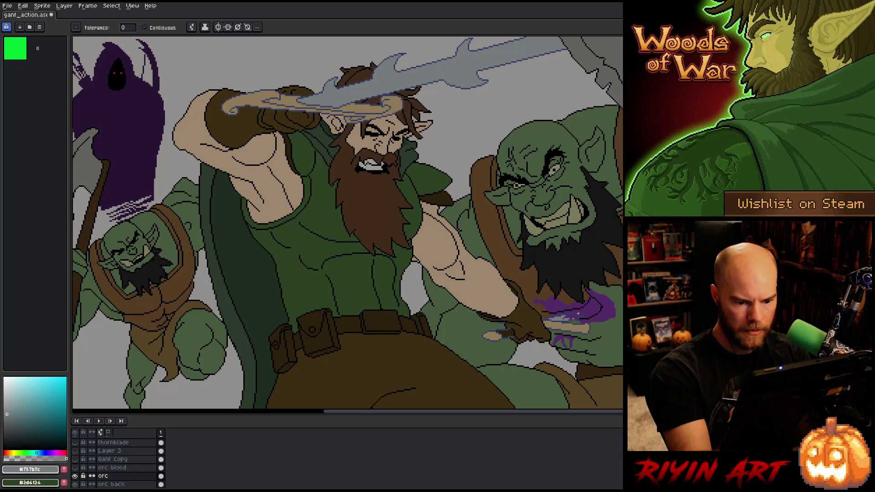
pyautogui.scroll(5, 570, 319)
pyautogui.scroll(-6, 534, 255)
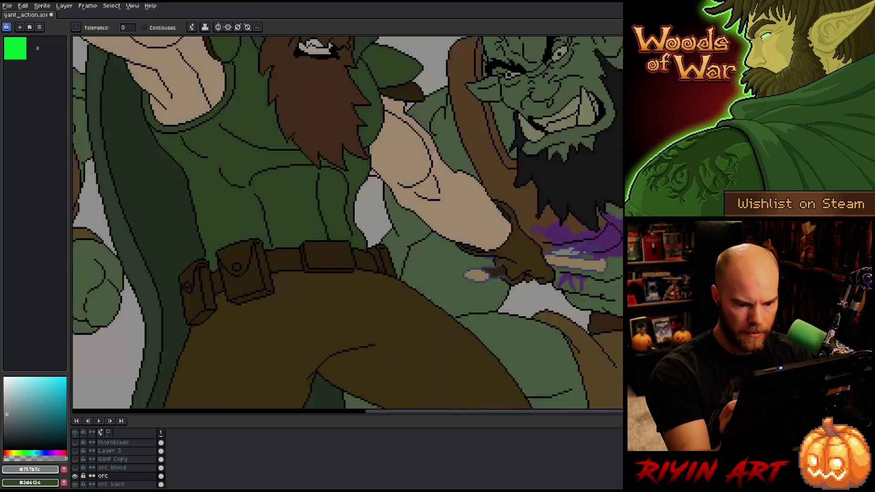
pyautogui.scroll(3, 547, 274)
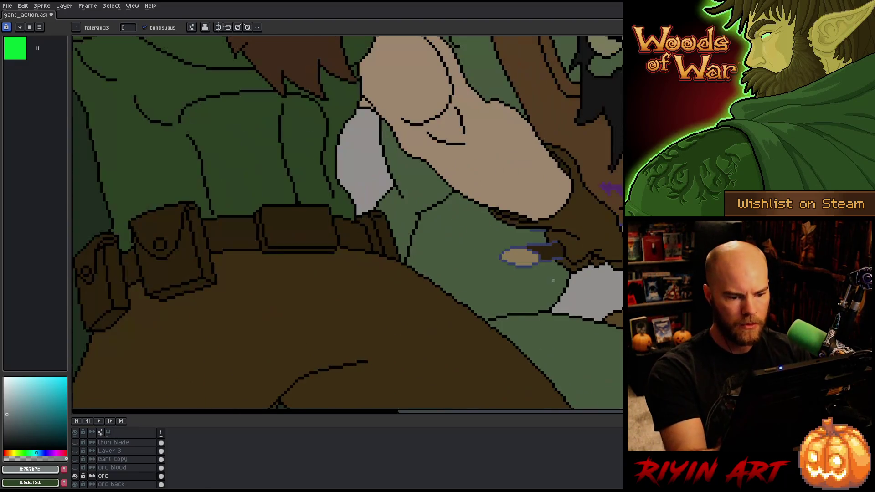
pyautogui.hotkey('shift', 'r')
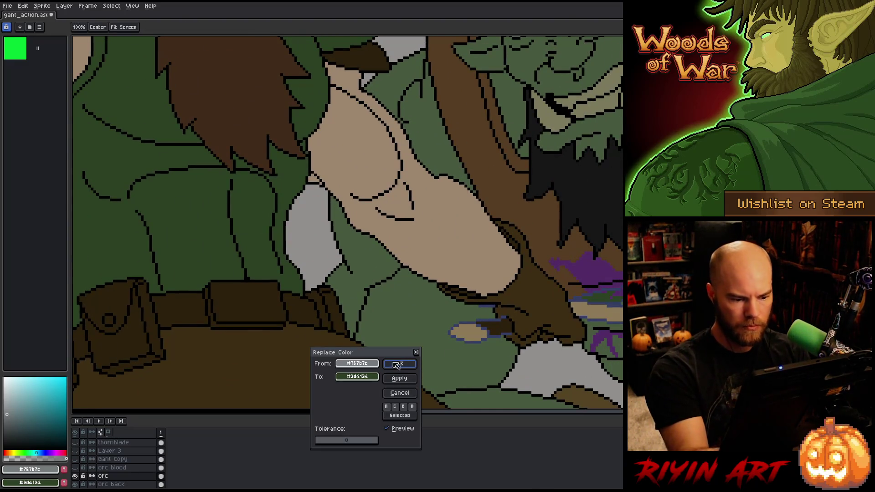
# Replace the blue outline colour with black, then fill the small tan shape dark brown.
pyautogui.click(488, 318)
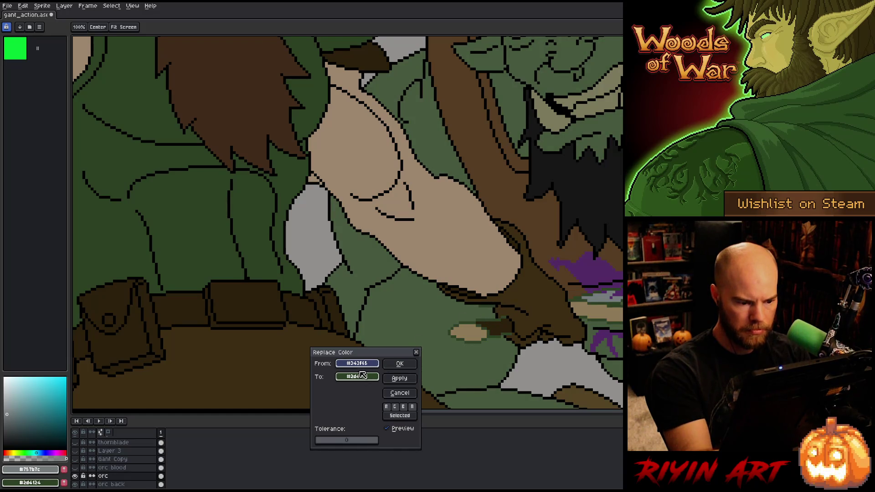
pyautogui.rightClick(559, 101)
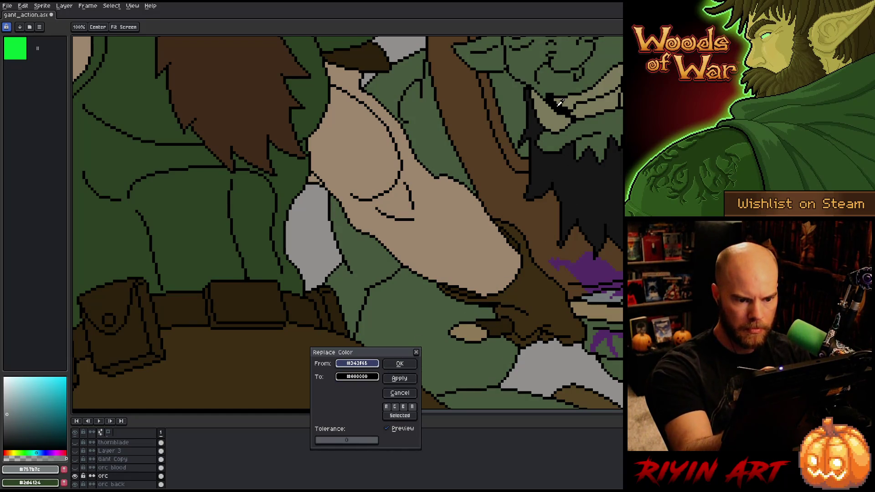
pyautogui.click(400, 363)
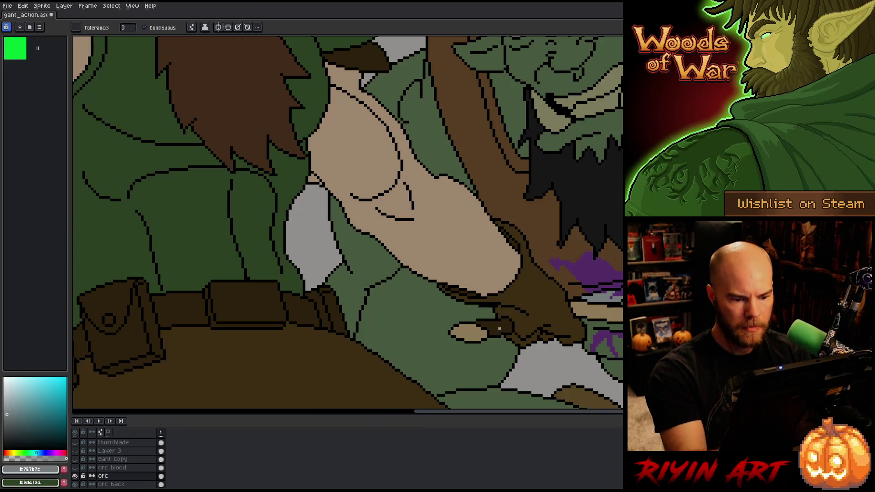
pyautogui.keyDown('alt'); pyautogui.click(499, 328); pyautogui.keyUp('alt')
pyautogui.click(474, 335)
# Fill the gap beside the warrior's fist with the sampled tan skin colour.
pyautogui.scroll(-5, 441, 401)
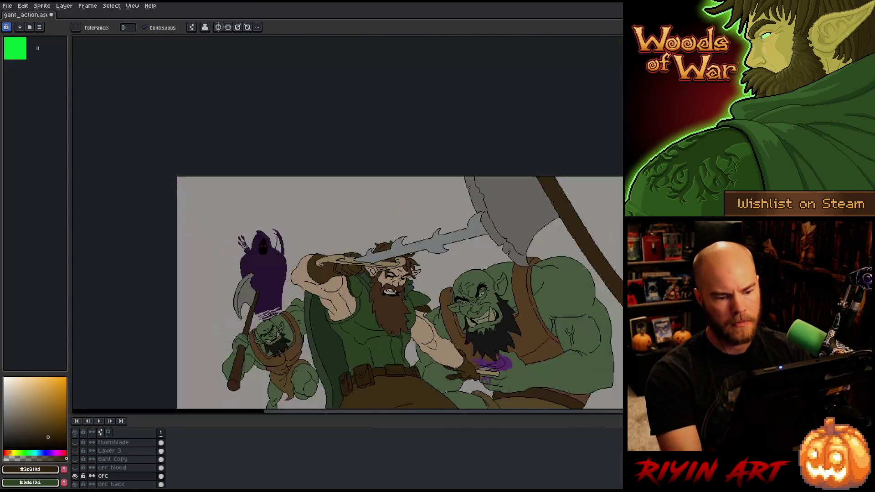
pyautogui.scroll(2, 490, 393)
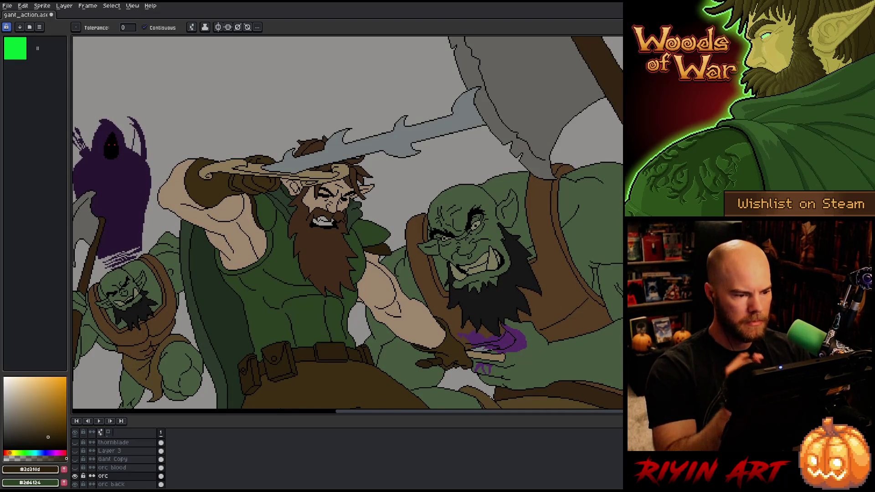
pyautogui.keyDown('alt'); pyautogui.click(487, 355); pyautogui.keyUp('alt')
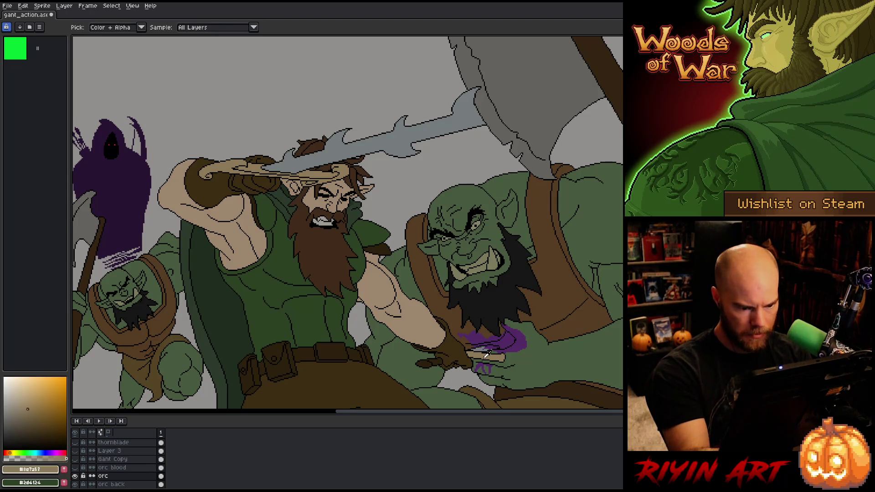
pyautogui.click(423, 364)
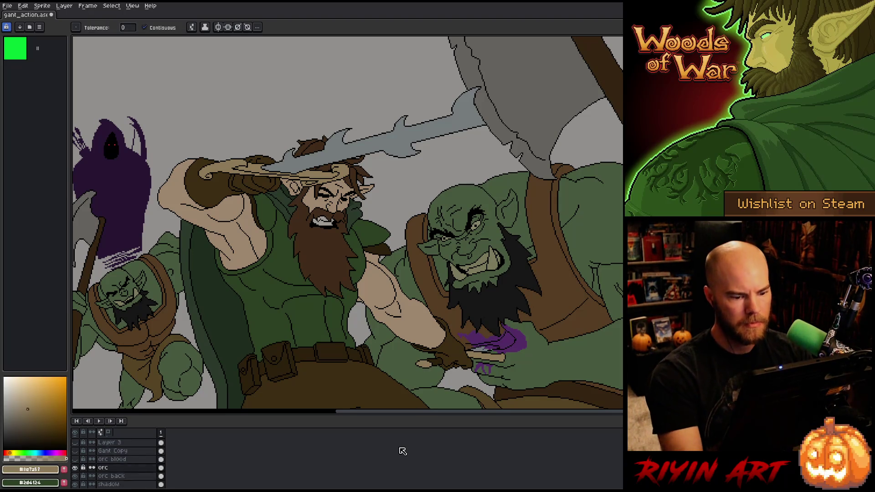
# Save the illustration with Ctrl+S.
pyautogui.scroll(-3, 403, 451)
pyautogui.scroll(-1, 338, 396)
pyautogui.moveTo(353, 338); pyautogui.dragTo(338, 263)
pyautogui.scroll(2, 436, 268)
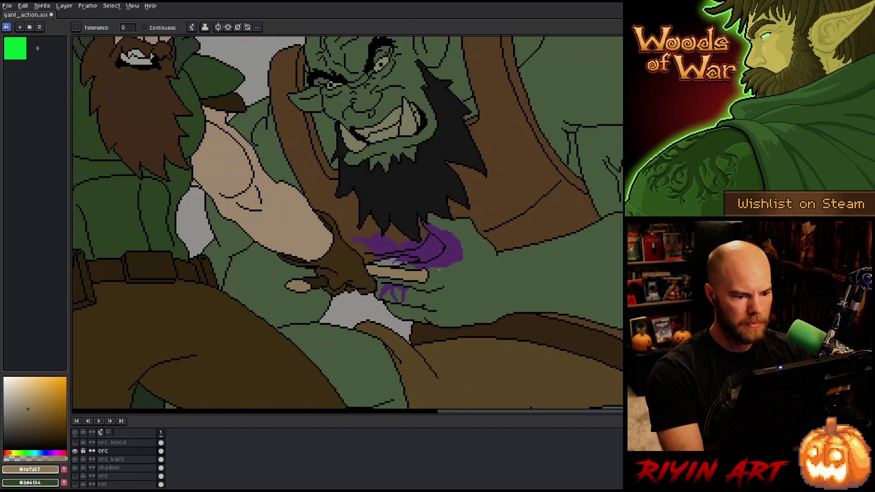
pyautogui.scroll(-3, 246, 268)
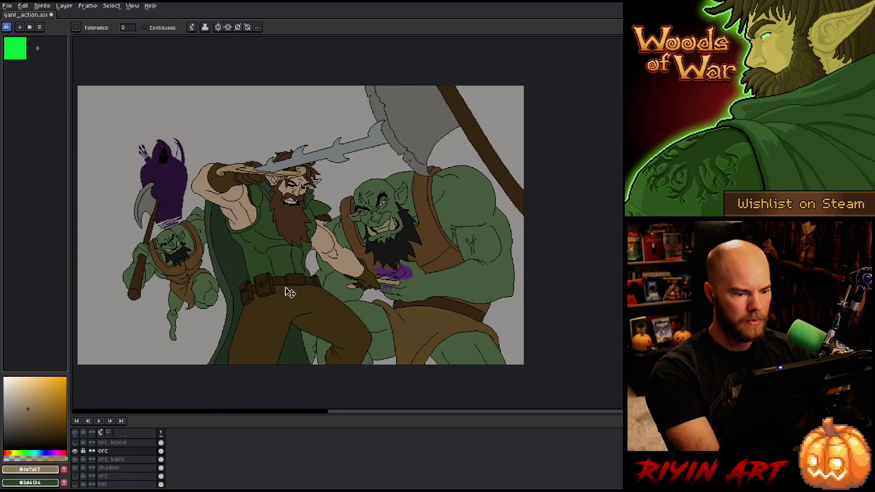
pyautogui.hotkey('ctrl', 's')
pyautogui.moveTo(248, 271)
pyautogui.mouseDown()
pyautogui.moveTo(328, 294)
pyautogui.moveTo(309, 284)
pyautogui.mouseUp()
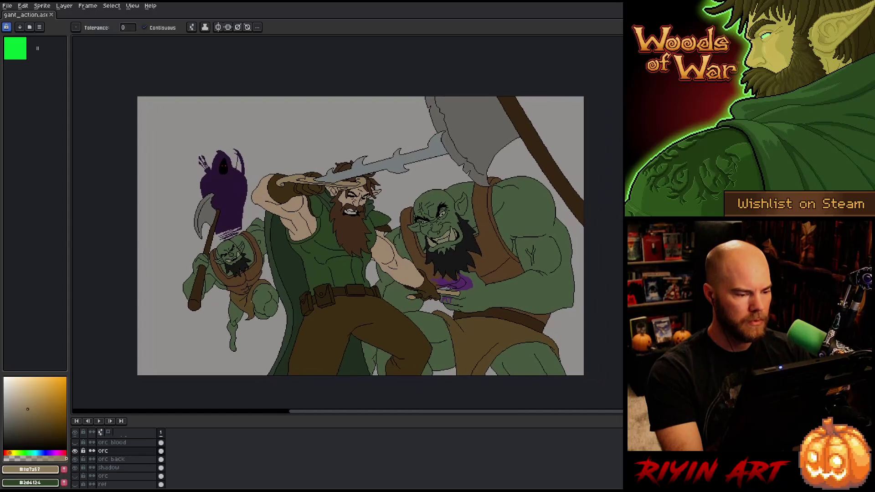
pyautogui.scroll(-2, 109, 466)
pyautogui.scroll(-2, 110, 466)
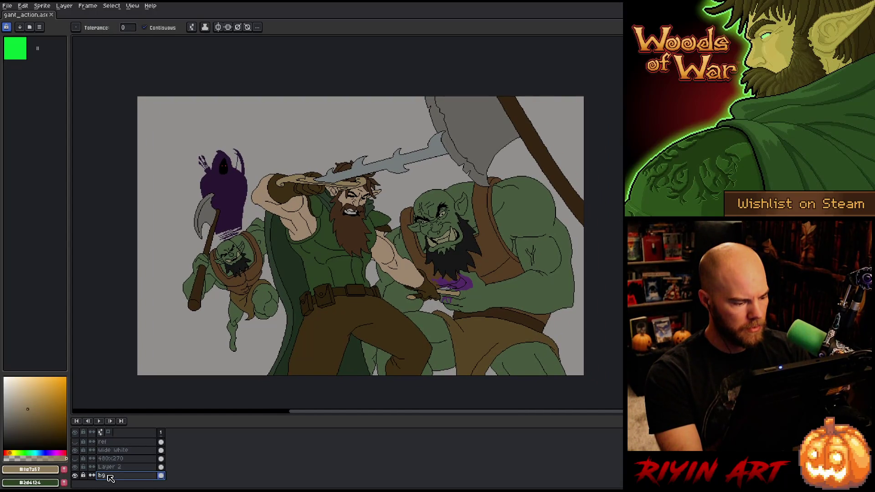
# Add a new layer directly above the wide white layer.
pyautogui.click(111, 468)
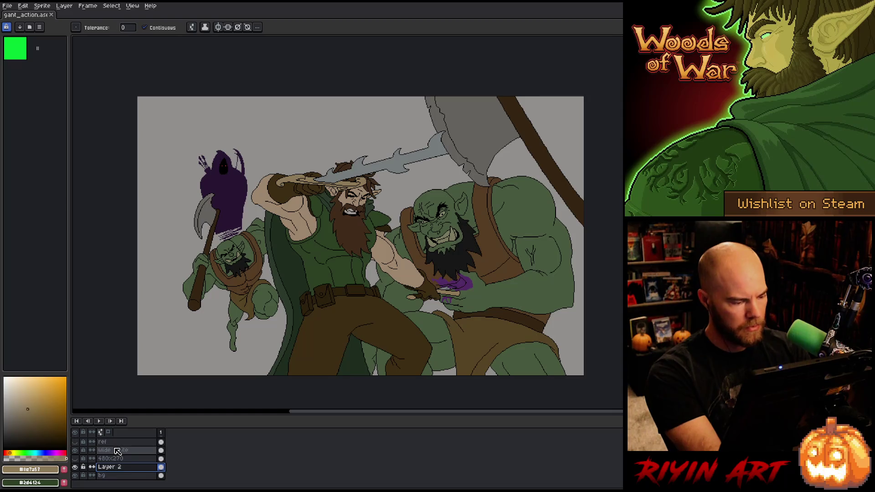
pyautogui.click(117, 450)
pyautogui.hotkey('shift', 'n')
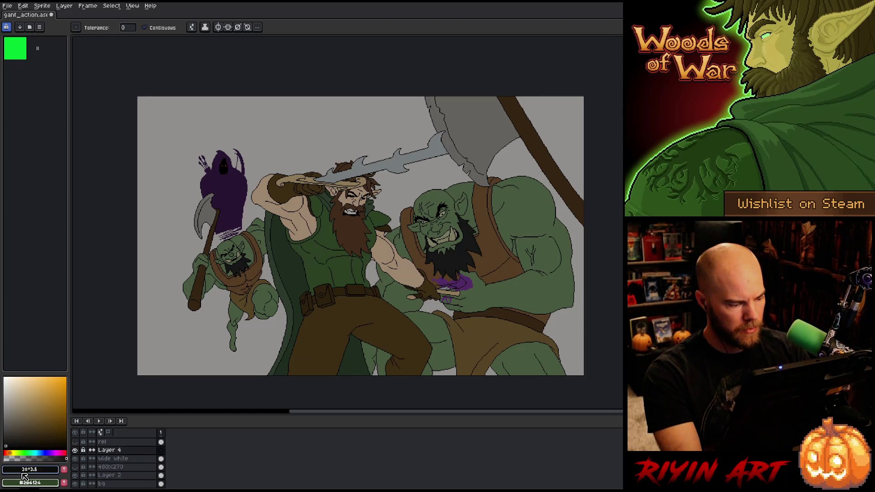
# Pick a deep dark green and bucket-fill the grey background with it.
pyautogui.click(21, 453)
pyautogui.click(39, 430)
pyautogui.moveTo(40, 430); pyautogui.dragTo(38, 439)
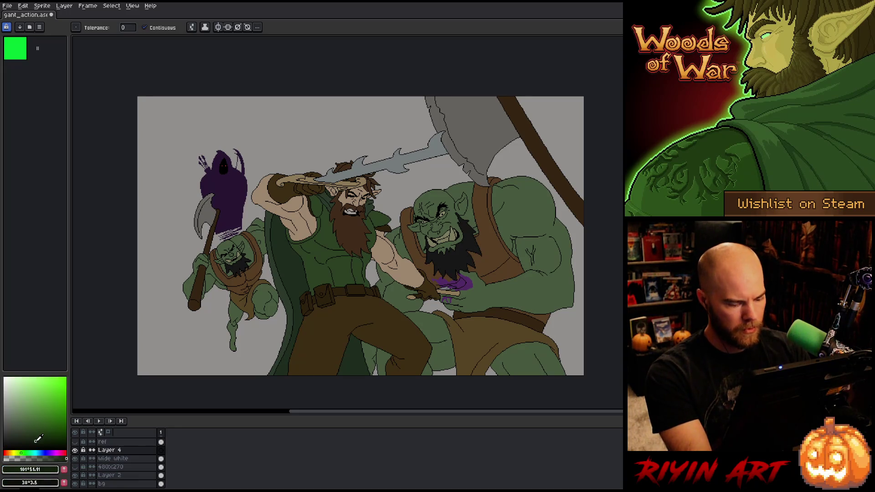
pyautogui.click(281, 156)
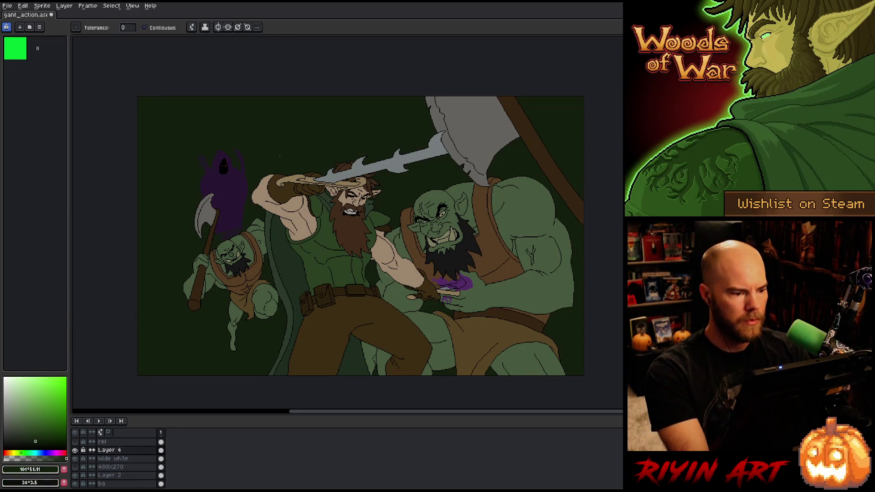
pyautogui.moveTo(279, 156); pyautogui.dragTo(258, 154)
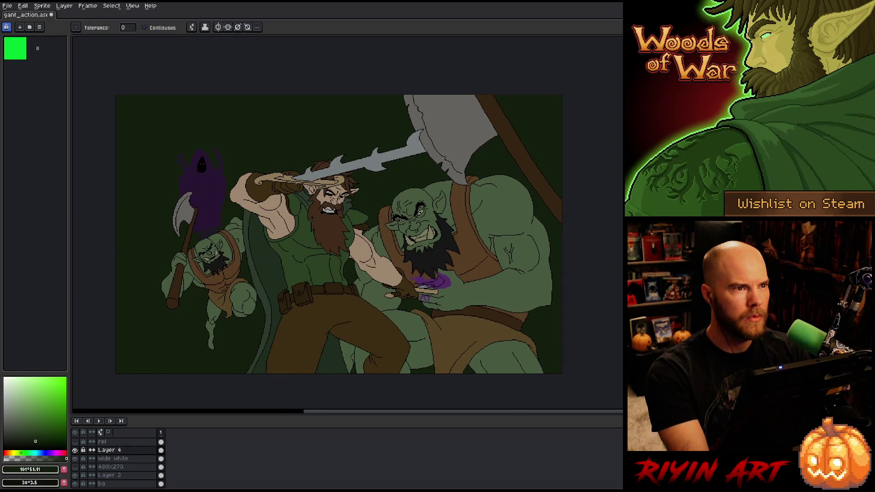
pyautogui.scroll(1, 327, 215)
pyautogui.moveTo(327, 215); pyautogui.dragTo(333, 188)
pyautogui.scroll(-1, 333, 188)
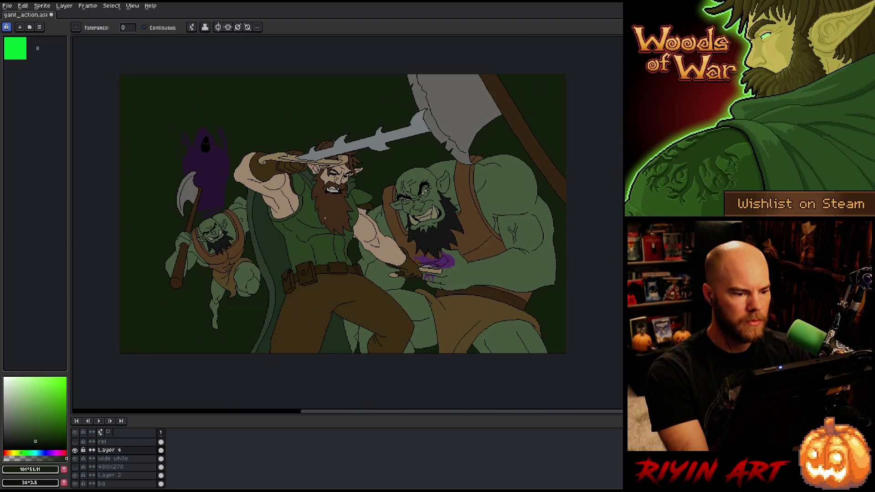
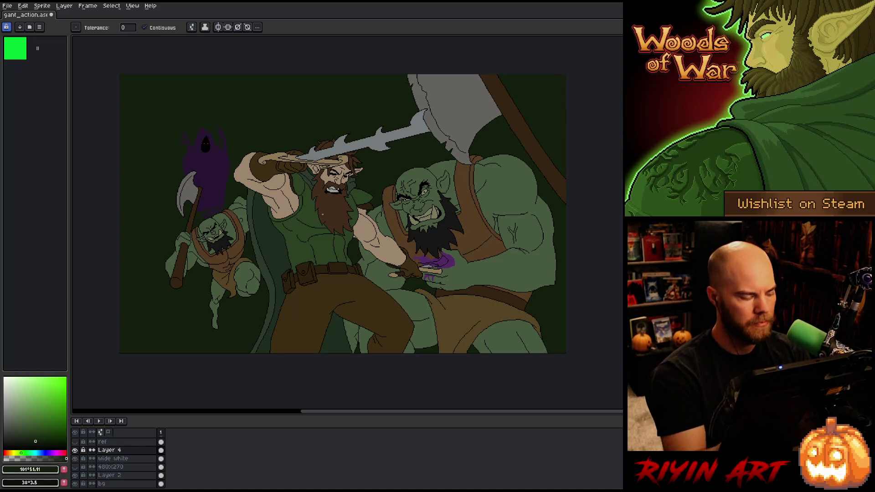
# Add a new layer above Layer 4, darken the colour and switch to the Pencil.
pyautogui.hotkey('shift', 'n')
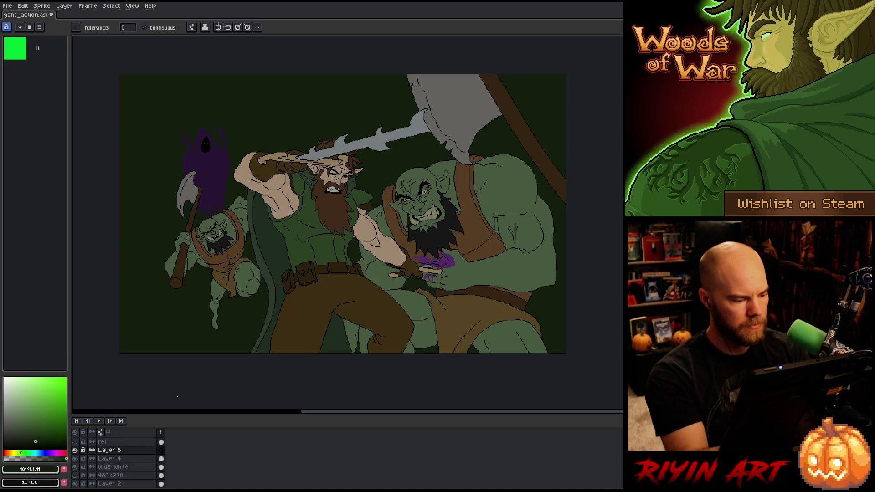
pyautogui.click(24, 412)
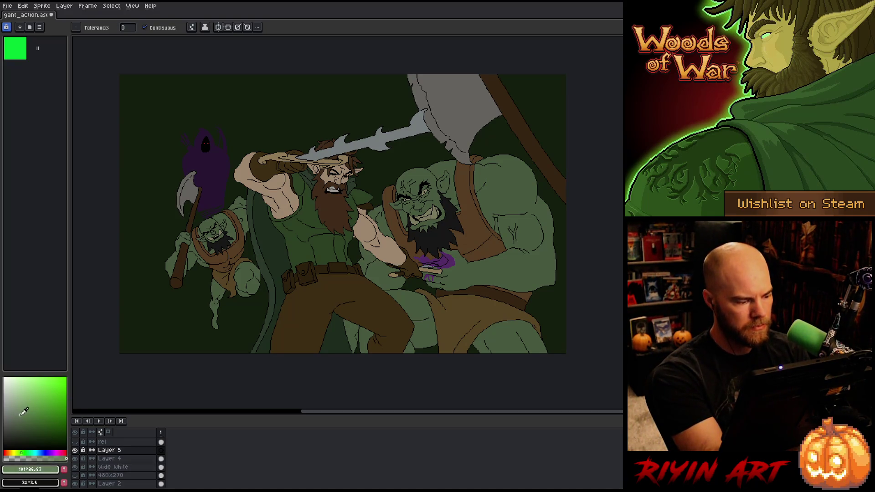
pyautogui.moveTo(21, 415); pyautogui.dragTo(12, 440)
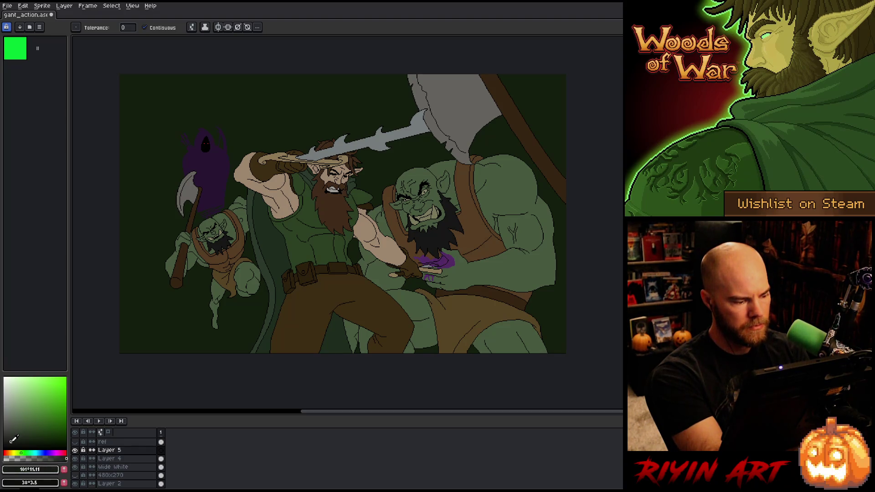
pyautogui.press('b')
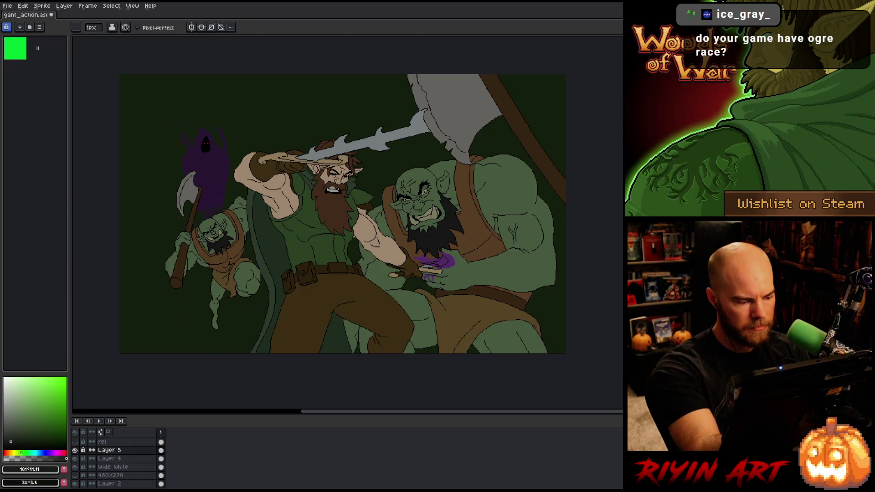
# Make two magic-wand selections of the canvas region and clear each one.
pyautogui.press('w')
pyautogui.click(230, 129)
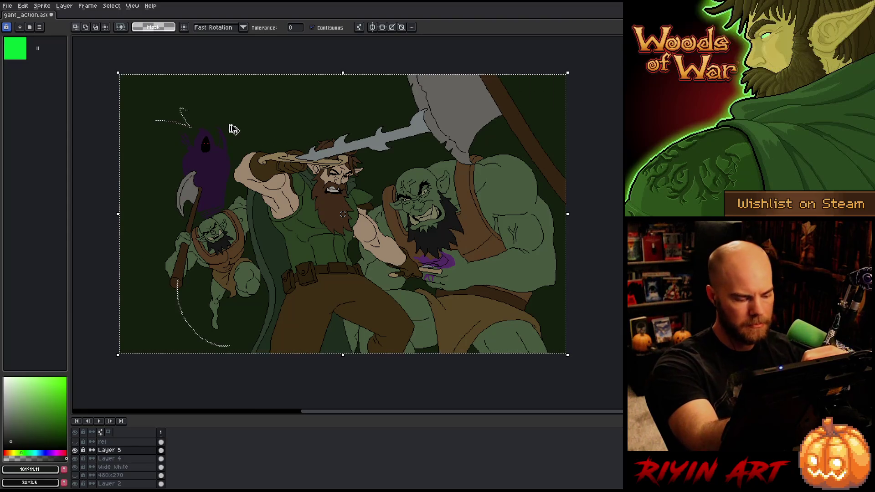
pyautogui.hotkey('ctrl', 'd')
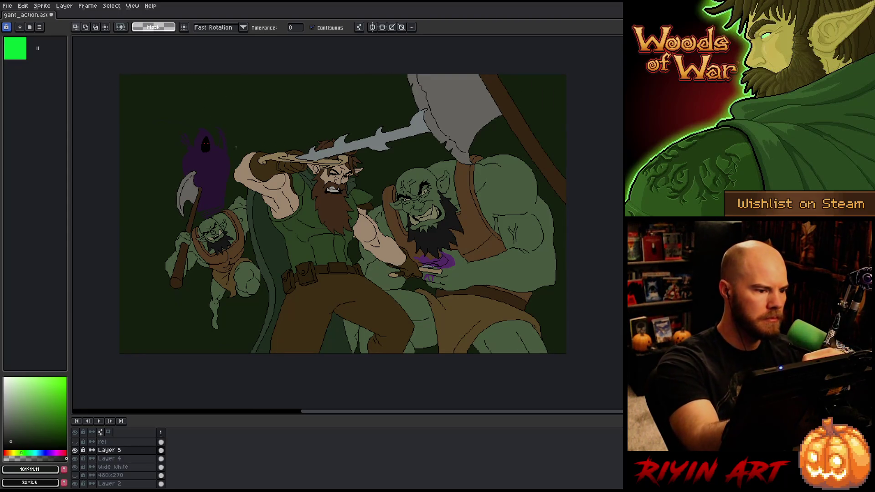
pyautogui.click(203, 107)
pyautogui.hotkey('ctrl', 'd')
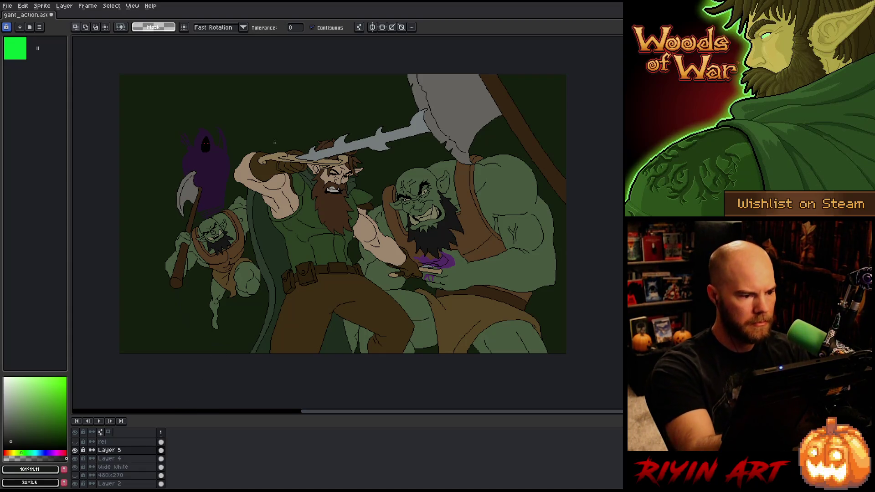
# Try filling the whole background black, undo it, and deselect everything.
pyautogui.press('i')
pyautogui.press('b')
pyautogui.hotkey('ctrl', 'a')
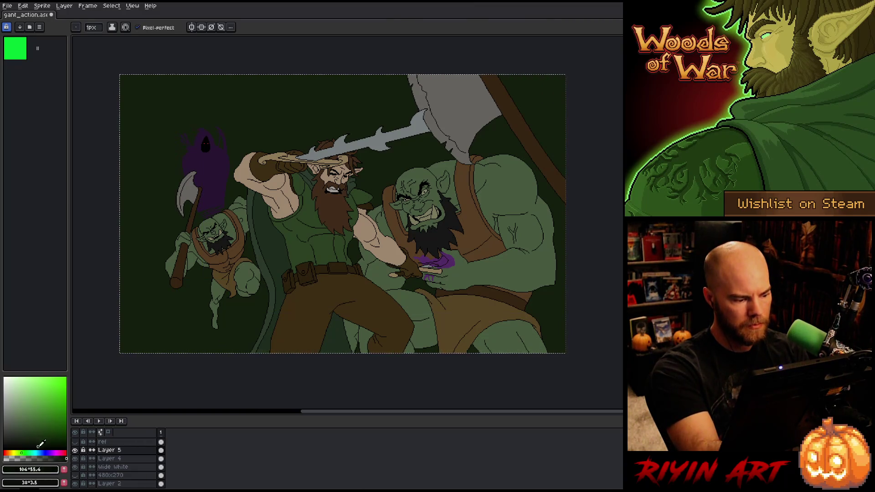
pyautogui.moveTo(43, 430); pyautogui.dragTo(36, 446)
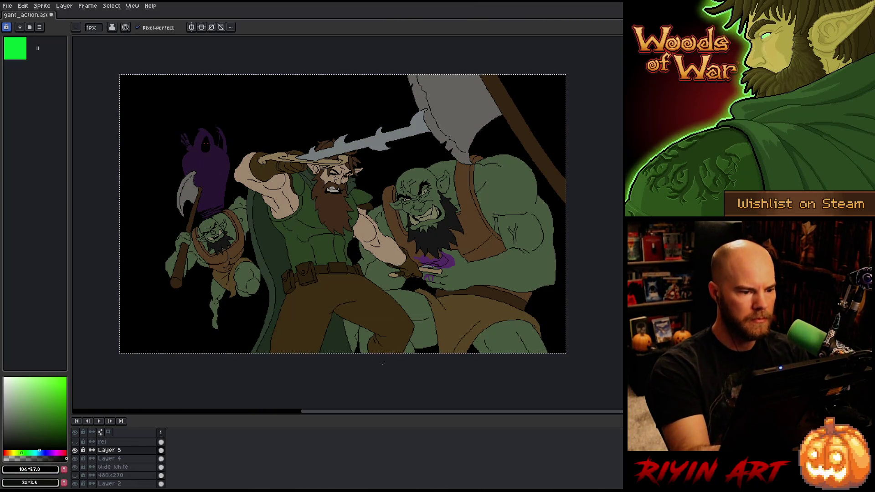
pyautogui.hotkey('ctrl', 'z')
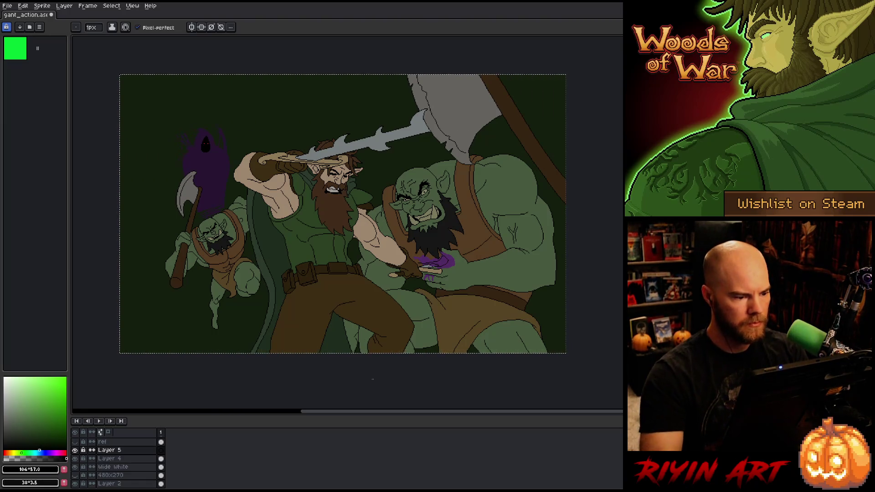
pyautogui.press('m')
pyautogui.hotkey('ctrl', 'd')
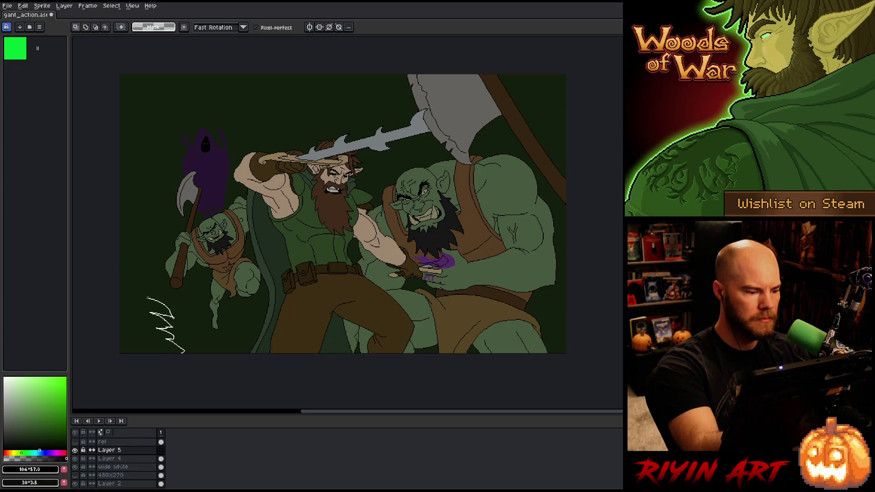
# Draw white zigzag foliage outlines at lower-left, upper-left, along the top and top-right, then select all.
pyautogui.moveTo(146, 298); pyautogui.dragTo(140, 277)
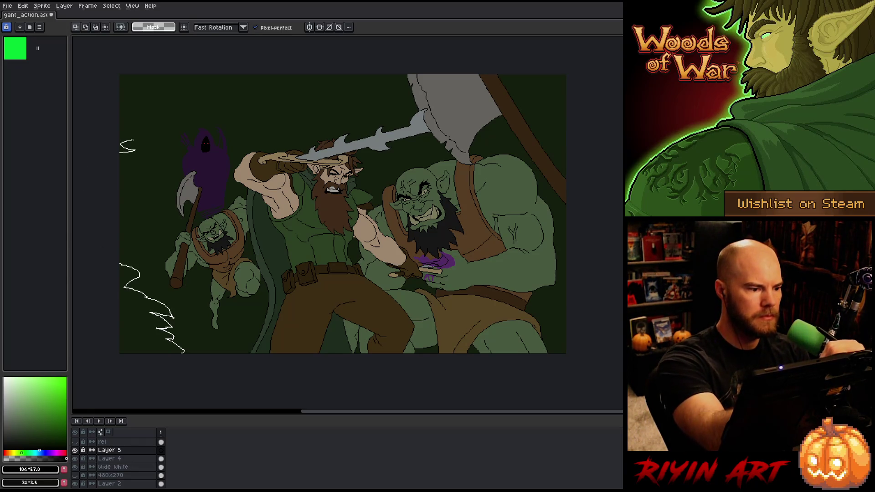
pyautogui.moveTo(121, 150)
pyautogui.mouseDown()
pyautogui.moveTo(120, 108)
pyautogui.moveTo(219, 76)
pyautogui.mouseUp()
pyautogui.moveTo(274, 75)
pyautogui.mouseDown()
pyautogui.moveTo(279, 96)
pyautogui.moveTo(303, 99)
pyautogui.moveTo(322, 76)
pyautogui.moveTo(330, 86)
pyautogui.moveTo(373, 71)
pyautogui.mouseUp()
pyautogui.moveTo(540, 75); pyautogui.dragTo(527, 89)
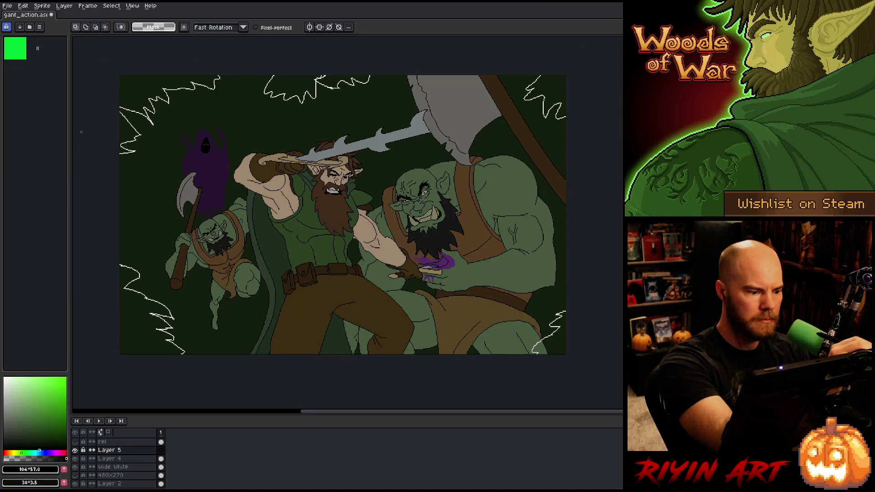
pyautogui.hotkey('ctrl', 'a')
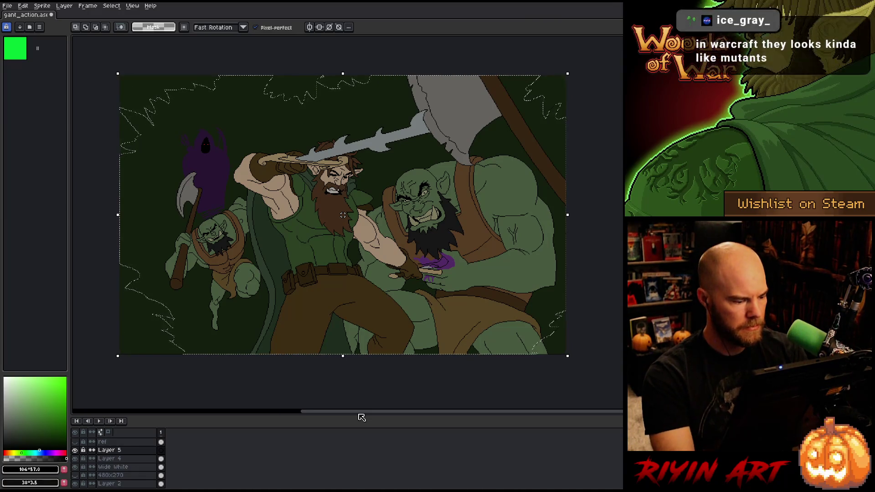
# Delete Layer 4's dark green fill so the backdrop turns black, then deselect.
pyautogui.click(119, 459)
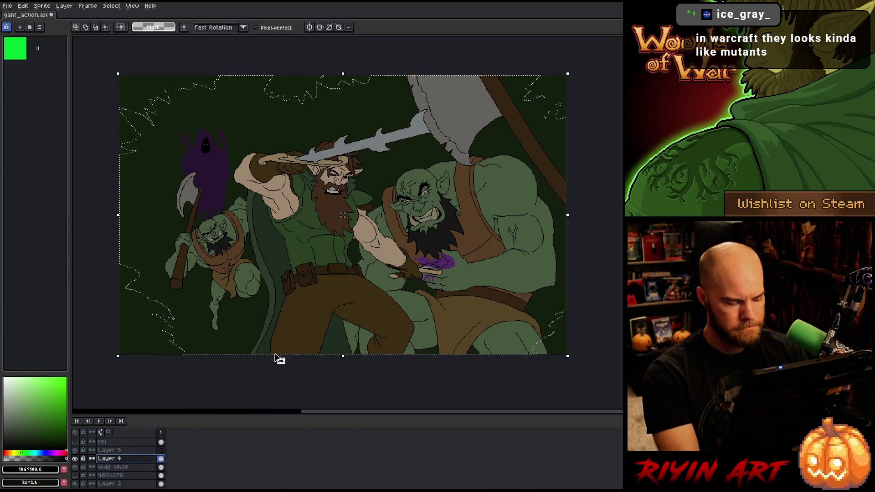
pyautogui.press('Delete')
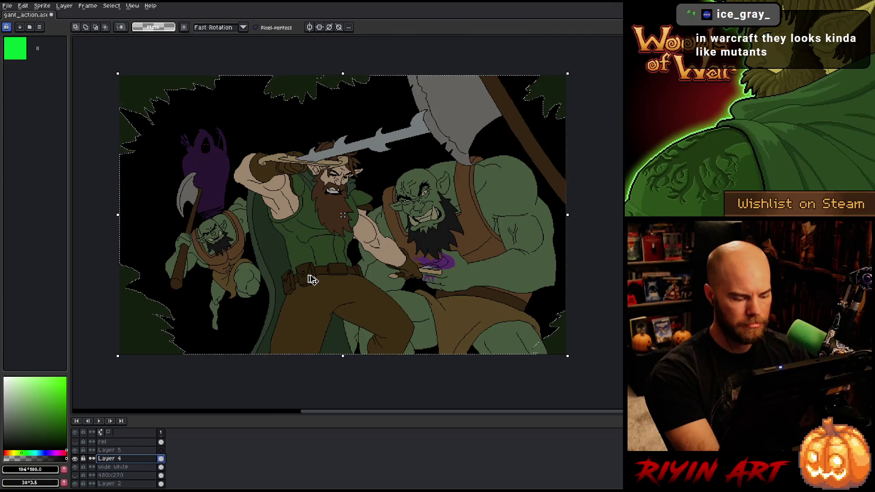
pyautogui.hotkey('ctrl', 'd')
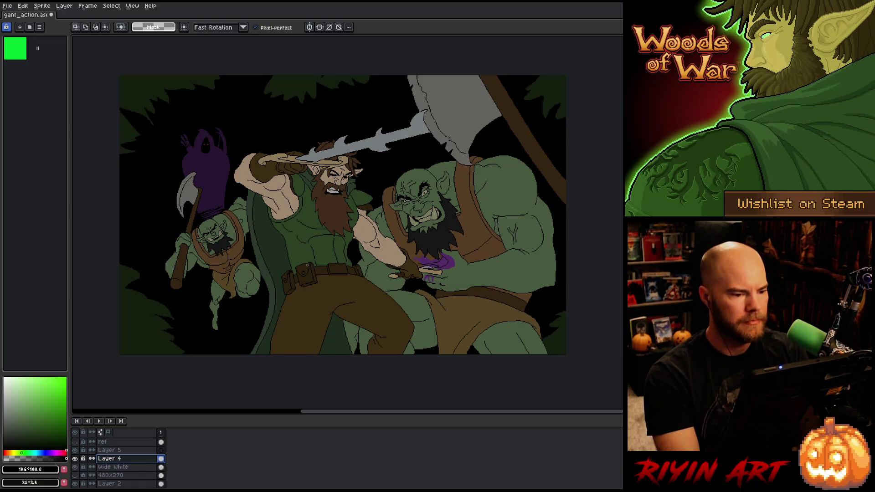
# Undo the stray canvas edit and return to Layer 5.
pyautogui.rightClick(421, 223)
pyautogui.click(438, 226)
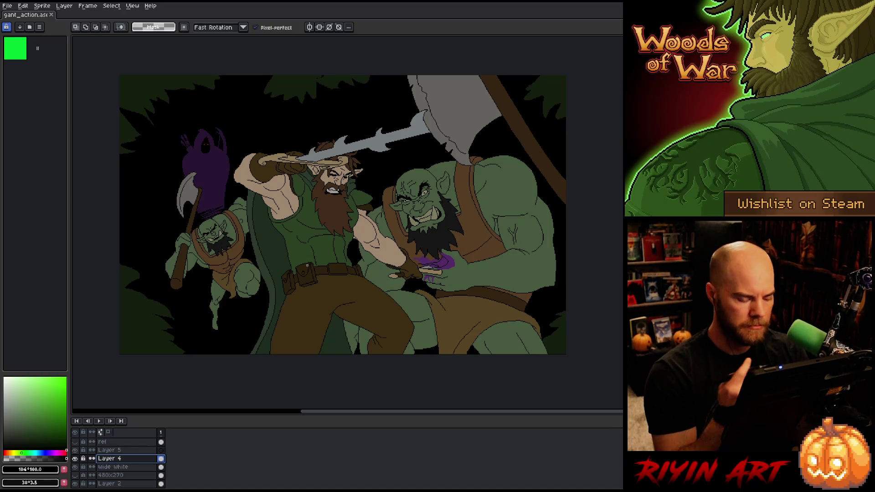
pyautogui.click(162, 449)
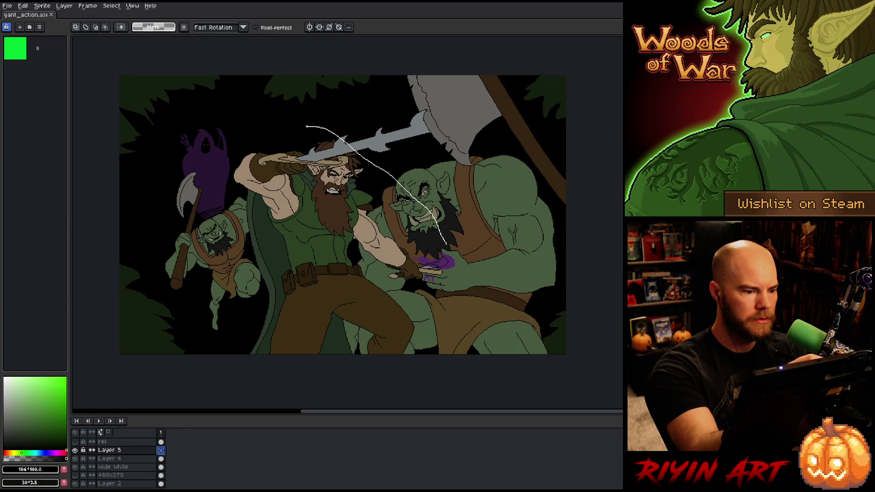
# Discard the stray stroke and lasso an oval selection behind the elf warrior.
pyautogui.hotkey('ctrl', 'z')
pyautogui.moveTo(428, 221)
pyautogui.mouseDown()
pyautogui.moveTo(332, 107)
pyautogui.moveTo(287, 119)
pyautogui.moveTo(253, 184)
pyautogui.moveTo(240, 267)
pyautogui.moveTo(252, 325)
pyautogui.mouseUp()
pyautogui.hotkey('ctrl', 'z')
pyautogui.moveTo(407, 238)
pyautogui.mouseDown()
pyautogui.moveTo(314, 124)
pyautogui.moveTo(249, 161)
pyautogui.moveTo(226, 262)
pyautogui.mouseUp()
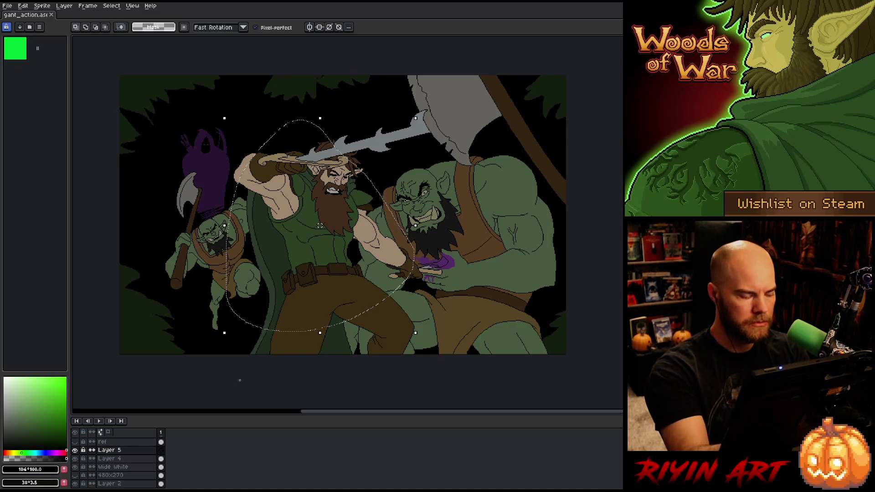
# Fill the oval with pale teal, then pick a lighter teal shade.
pyautogui.click(30, 452)
pyautogui.click(27, 417)
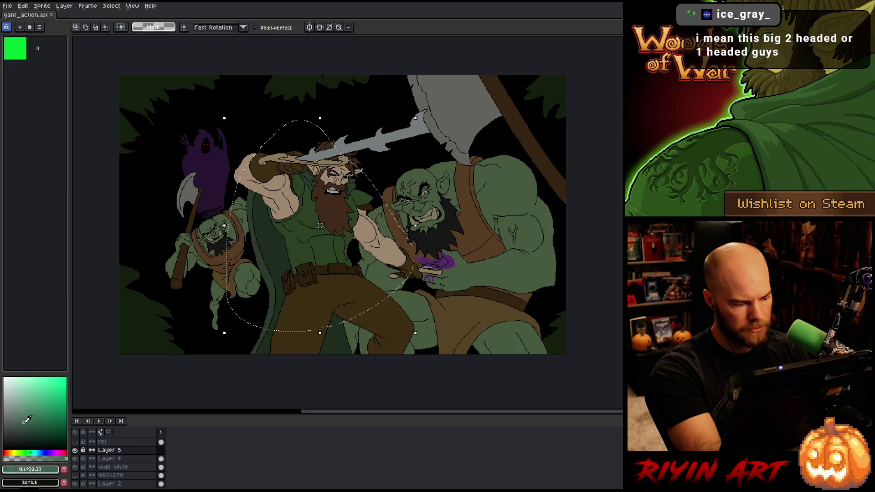
pyautogui.click(25, 413)
pyautogui.press('f')
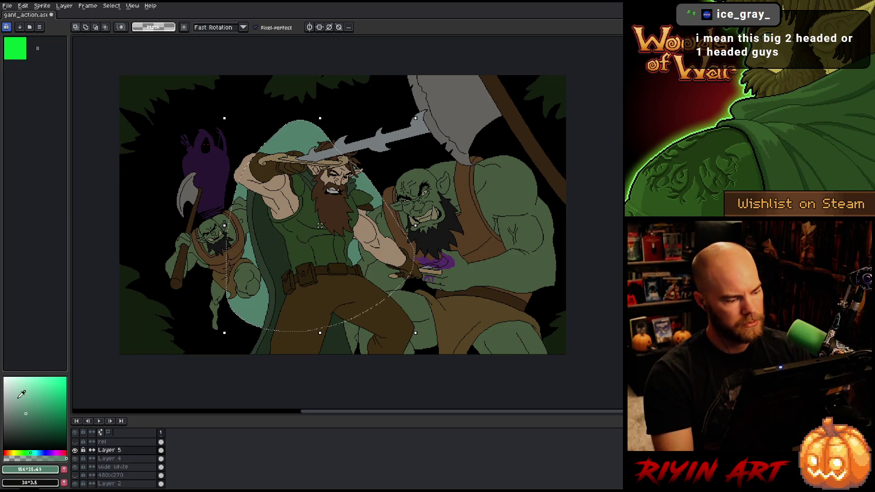
pyautogui.click(23, 395)
# Cancel the first blur attempt, pick a slightly different teal, and deselect the oval.
pyautogui.press('F9')
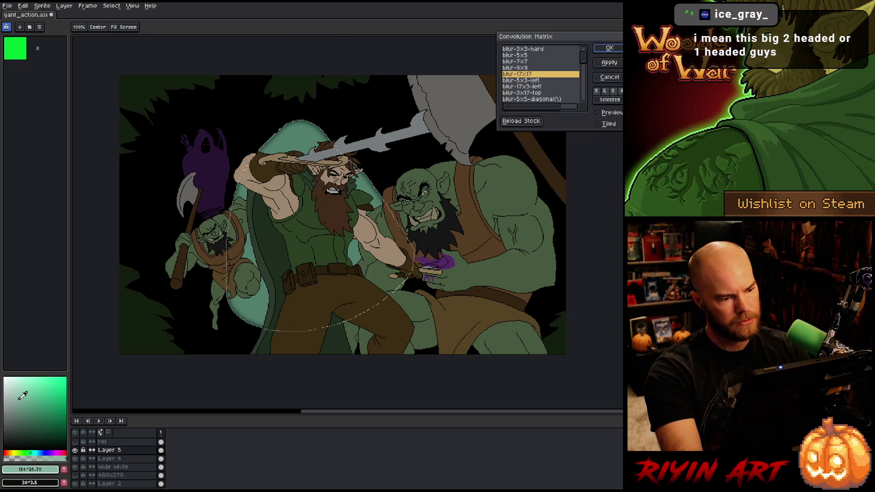
pyautogui.click(595, 78)
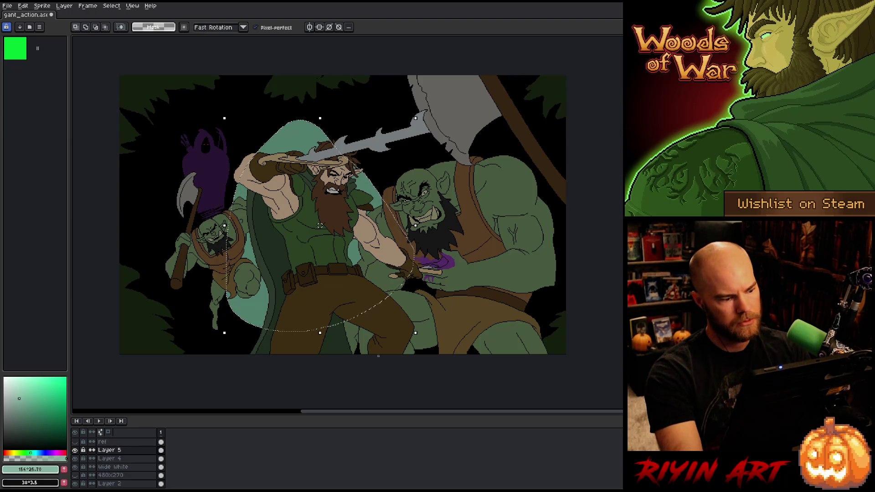
pyautogui.click(23, 392)
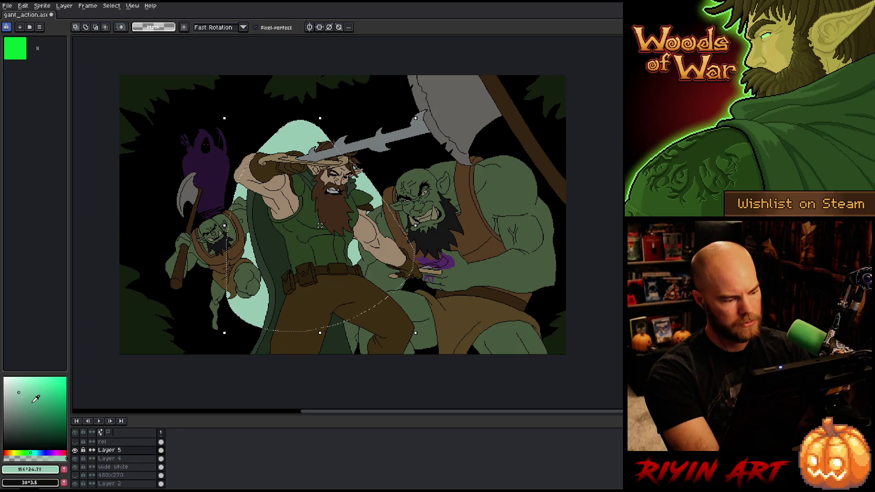
pyautogui.hotkey('ctrl', 'd')
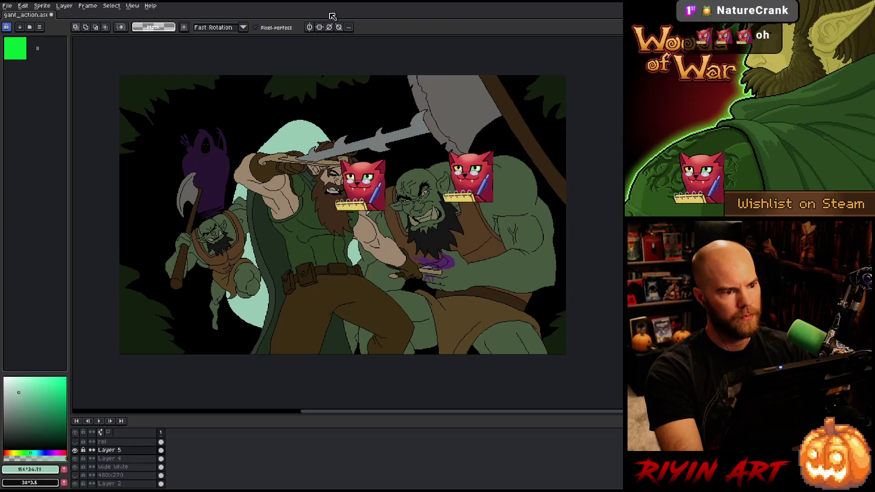
# Apply the blur-17x17 Convolution Matrix about eight times, then open Layer 5's properties.
pyautogui.press('F9')
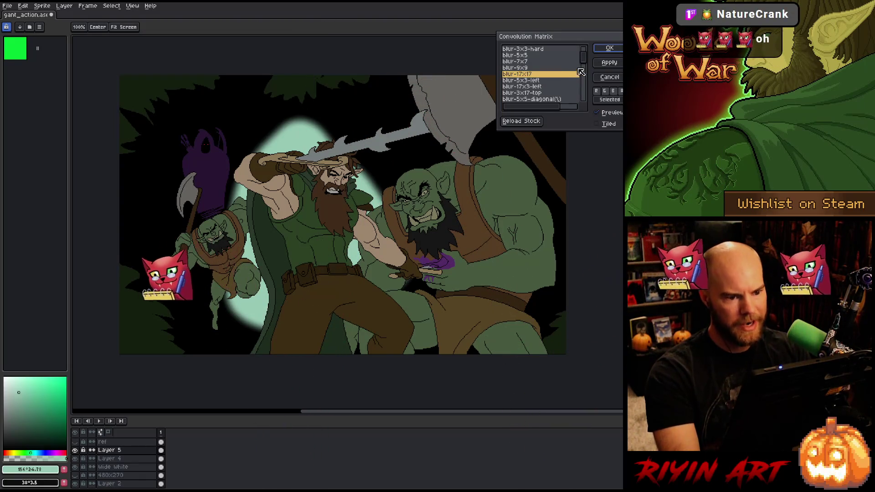
pyautogui.press('Return')
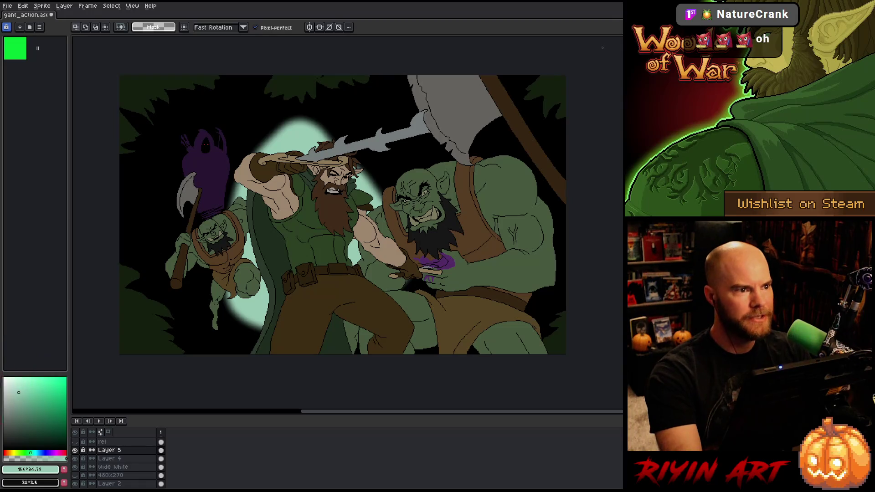
pyautogui.press('F9')
pyautogui.click(607, 51)
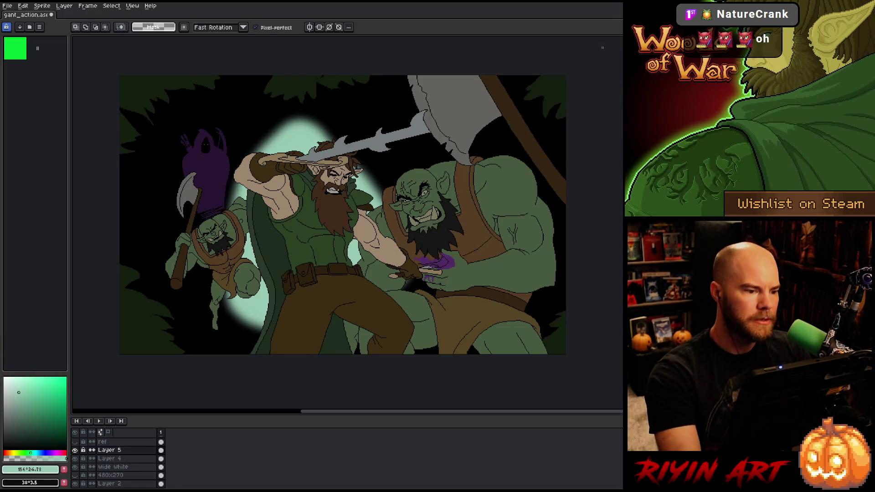
pyautogui.press('F9')
pyautogui.click(607, 51)
pyautogui.press('F9')
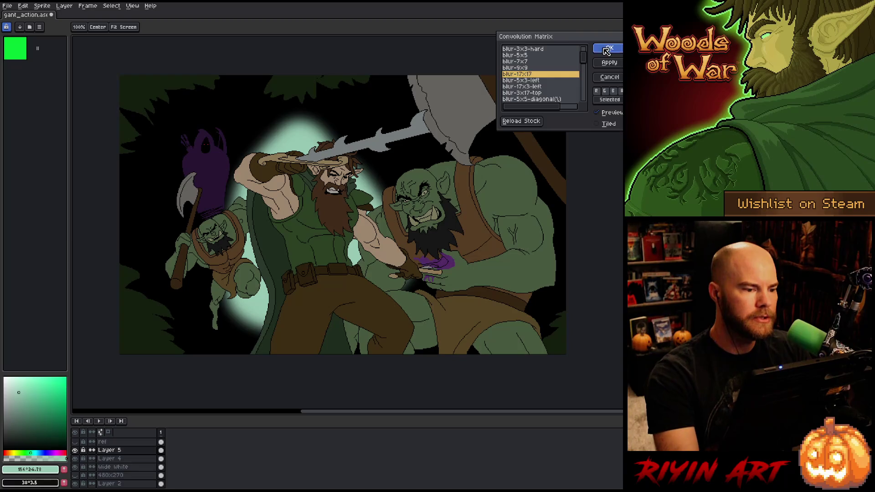
pyautogui.click(603, 49)
pyautogui.press('F9')
pyautogui.click(602, 48)
pyautogui.press('F9')
pyautogui.click(607, 49)
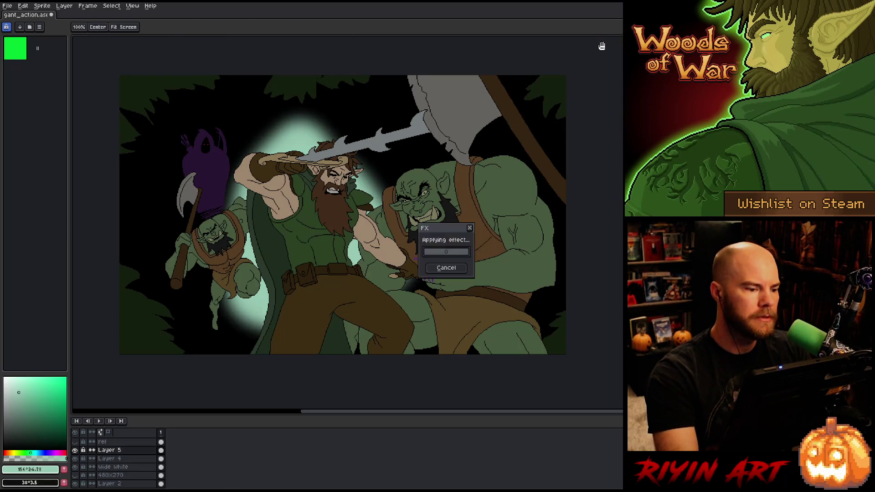
pyautogui.press('F9')
pyautogui.click(607, 49)
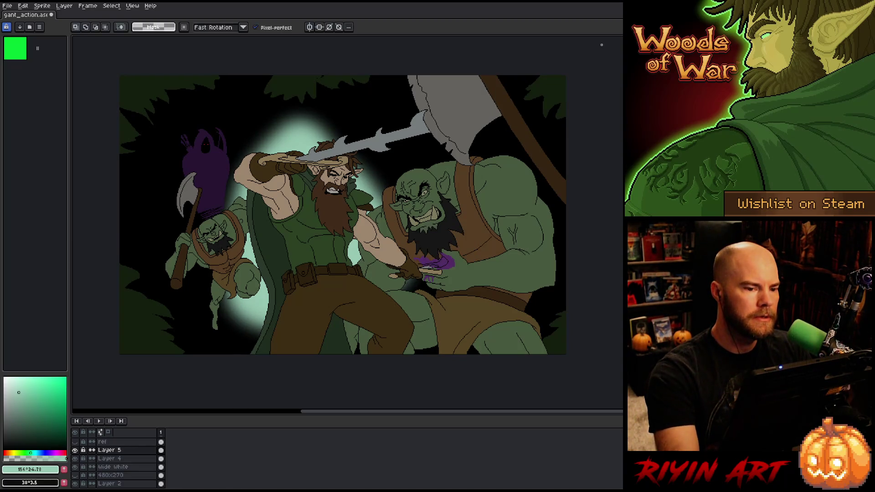
pyautogui.press('F9')
pyautogui.click(602, 45)
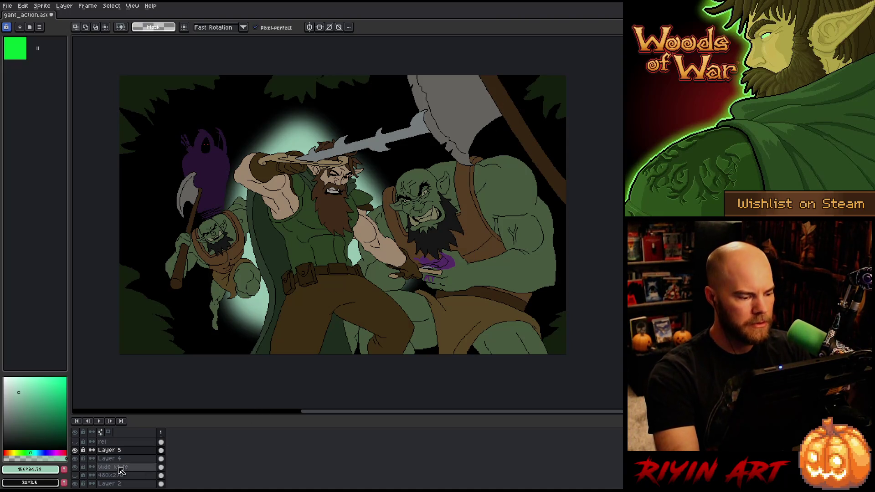
pyautogui.click(110, 451)
pyautogui.doubleClick(110, 450)
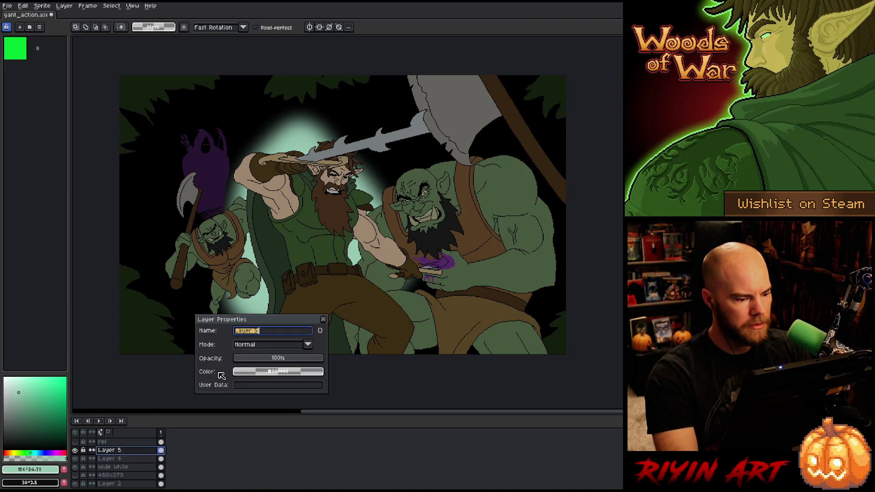
# Lower Layer 5's opacity to around 16–29% for a subtle glow and close Layer Properties.
pyautogui.click(268, 359)
pyautogui.moveTo(260, 361); pyautogui.dragTo(253, 364)
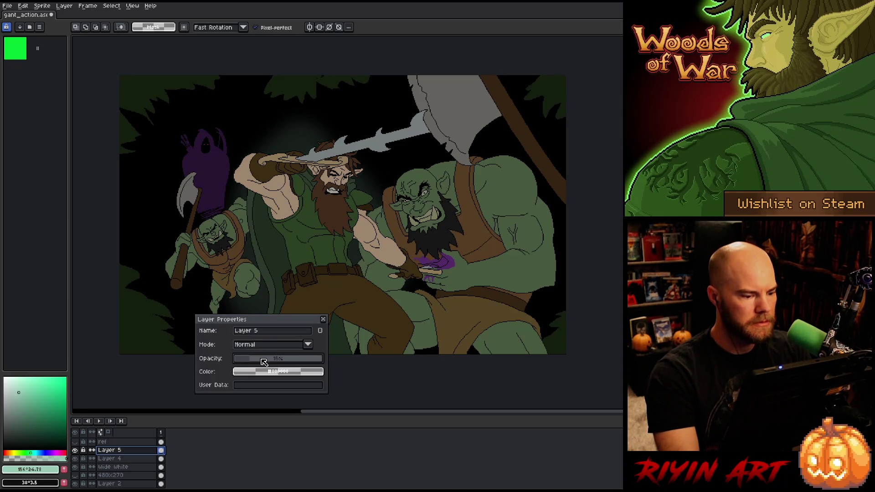
pyautogui.click(264, 362)
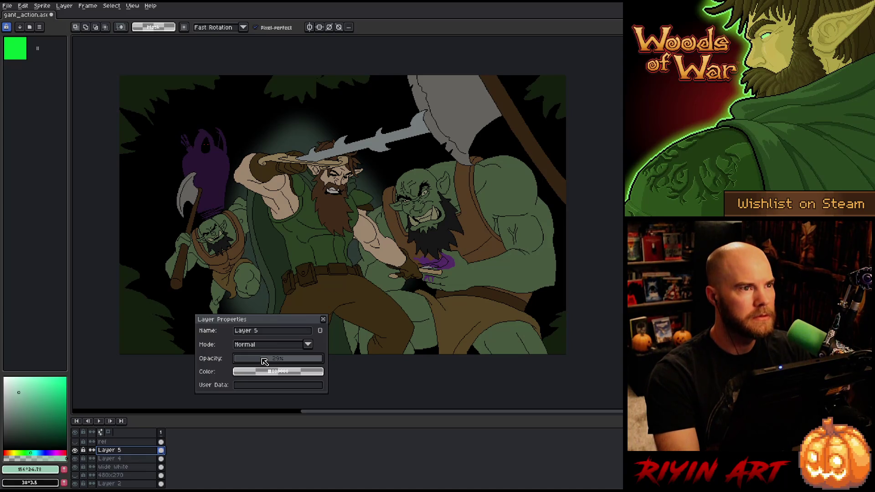
pyautogui.click(274, 361)
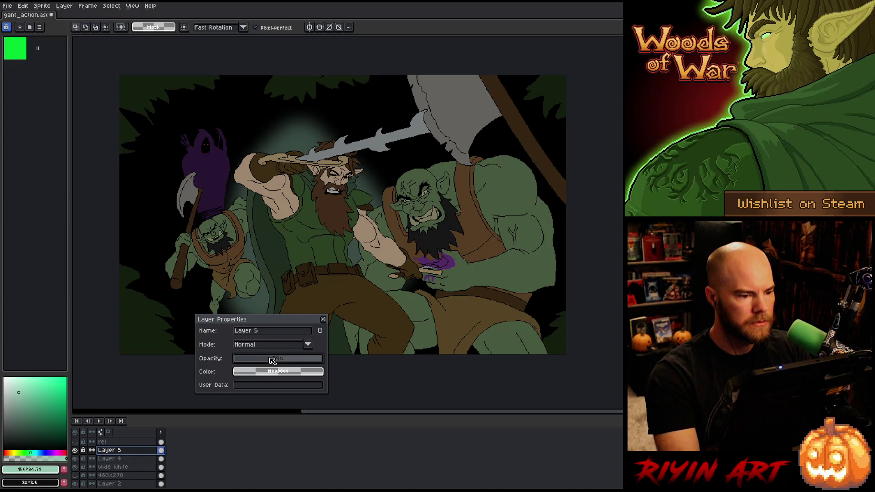
pyautogui.click(263, 361)
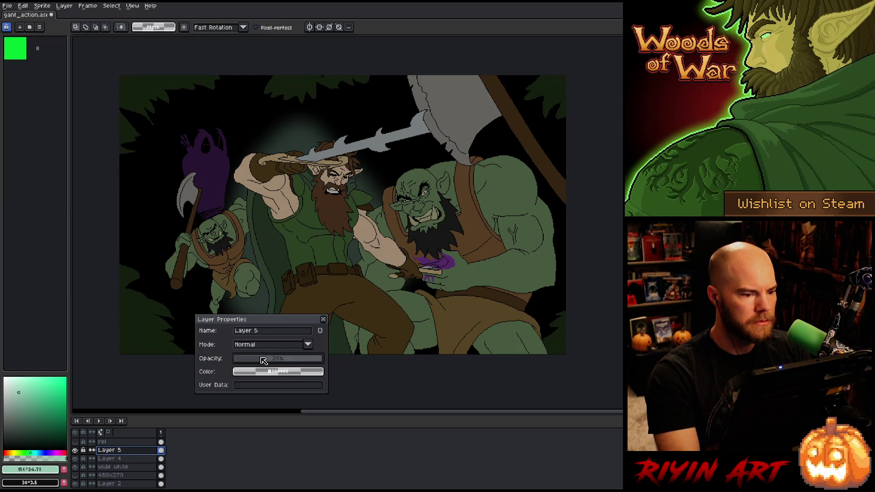
pyautogui.click(270, 361)
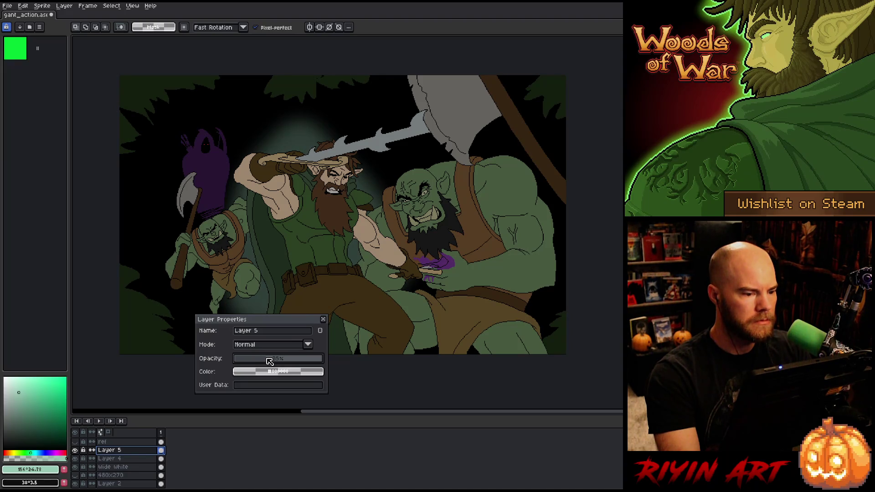
pyautogui.click(323, 320)
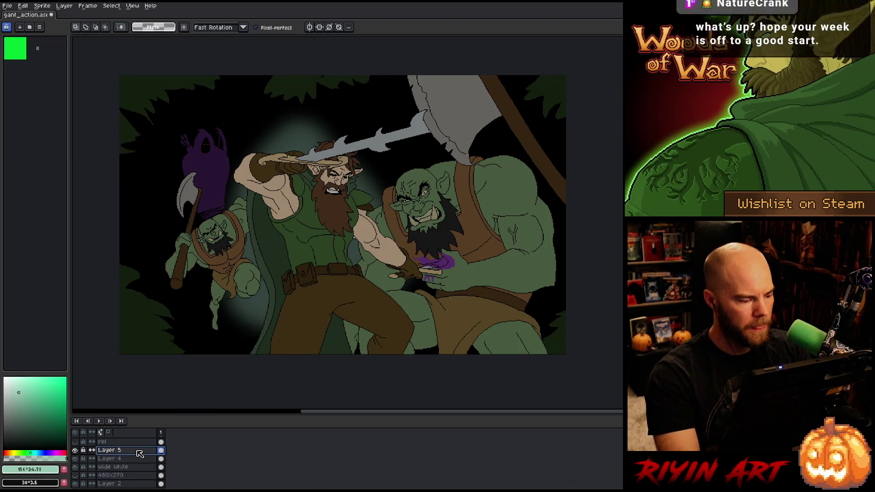
# On a new layer, lasso the warrior's torso, fill pale teal and apply blur-17x17.
pyautogui.hotkey('shift', 'n')
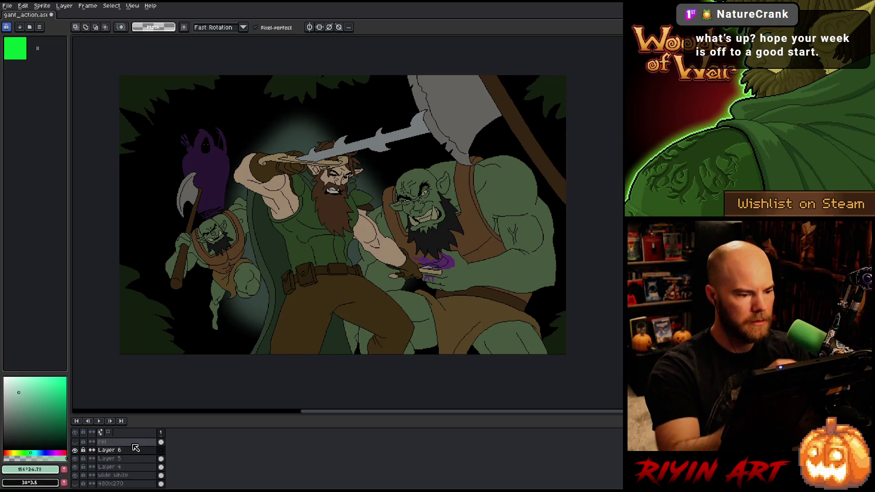
pyautogui.moveTo(368, 254)
pyautogui.mouseDown()
pyautogui.moveTo(310, 145)
pyautogui.moveTo(255, 182)
pyautogui.moveTo(248, 278)
pyautogui.moveTo(331, 305)
pyautogui.moveTo(365, 283)
pyautogui.mouseUp()
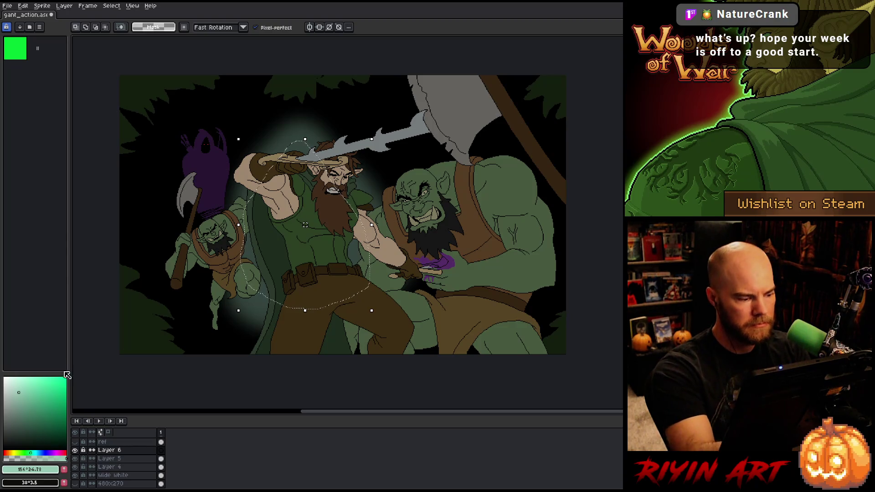
pyautogui.click(18, 387)
pyautogui.click(16, 391)
pyautogui.press('f')
pyautogui.hotkey('ctrl', 'd')
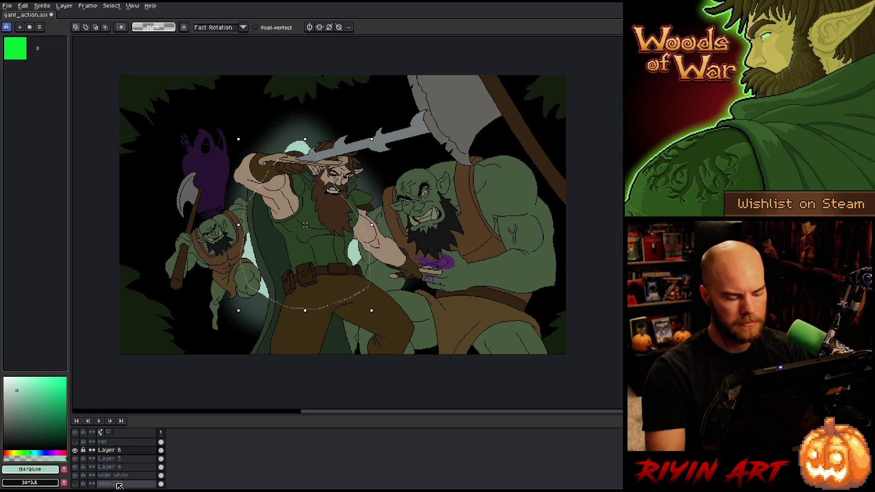
pyautogui.press('F9')
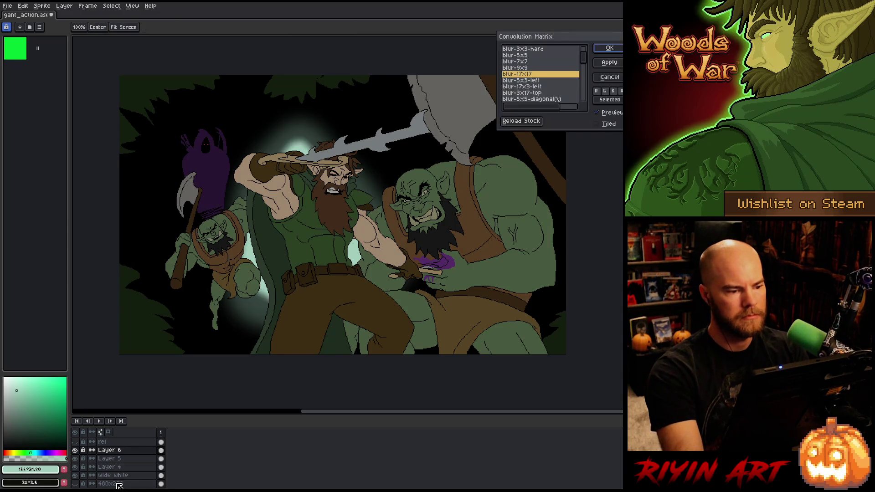
pyautogui.press('Return')
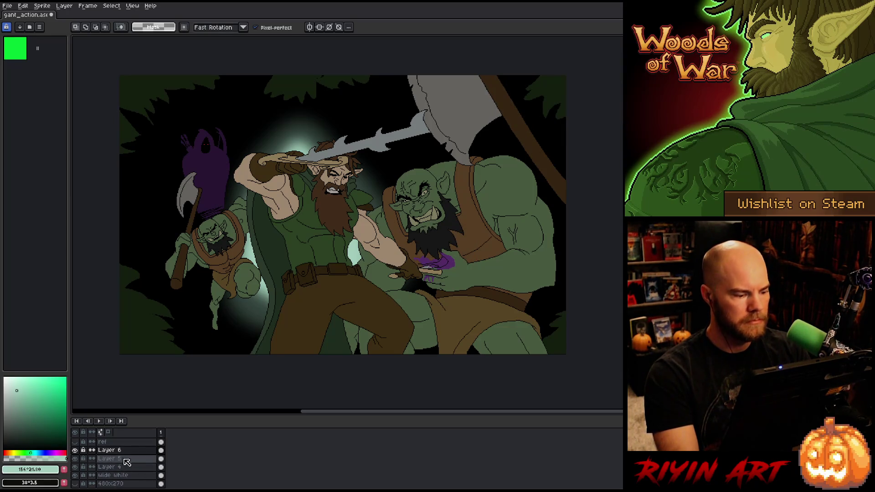
# Set Layer 6's opacity to 55%.
pyautogui.doubleClick(109, 450)
pyautogui.click(295, 360)
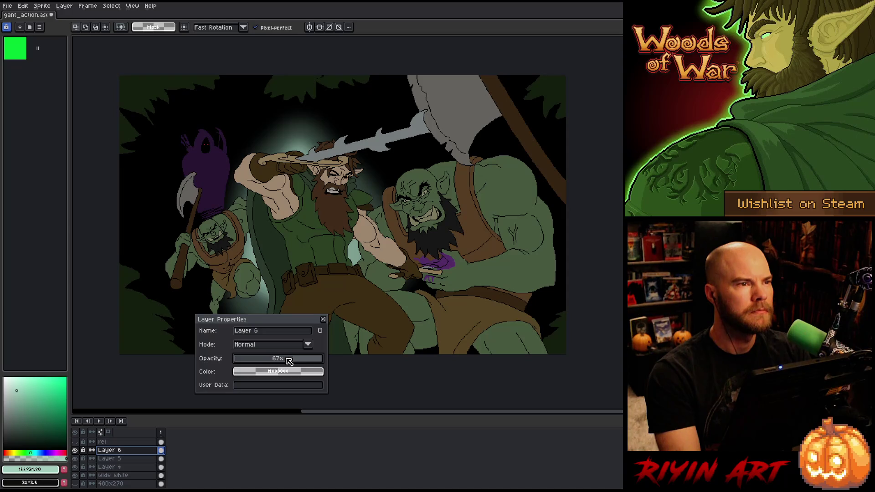
pyautogui.click(284, 359)
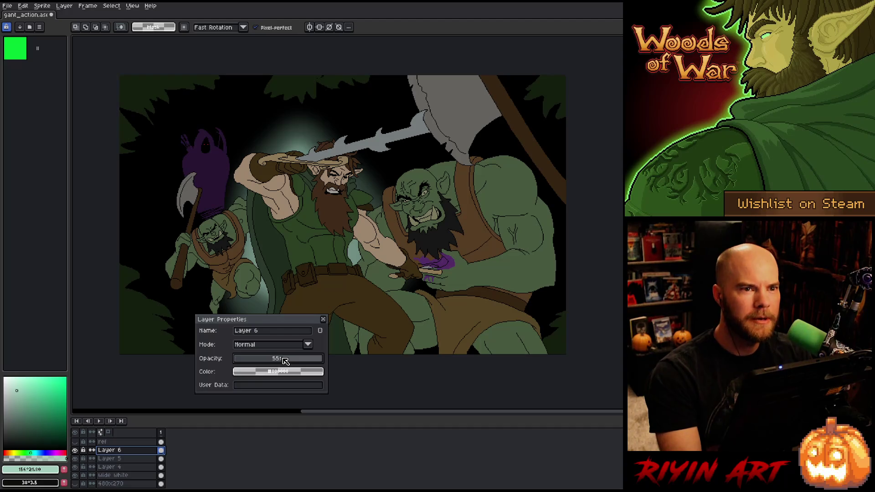
pyautogui.click(323, 319)
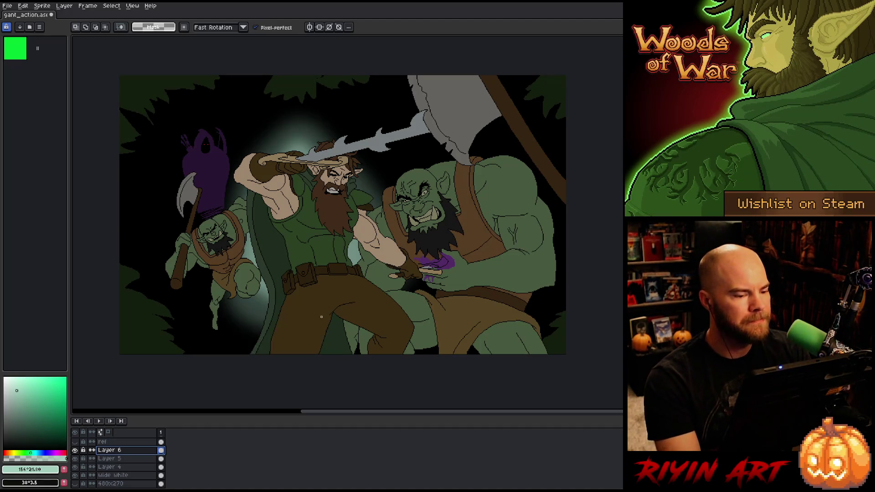
pyautogui.doubleClick(109, 450)
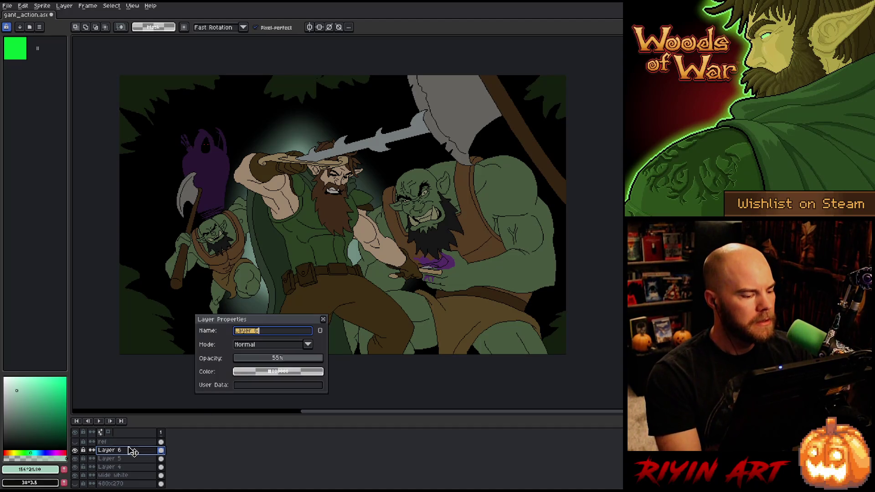
pyautogui.click(276, 359)
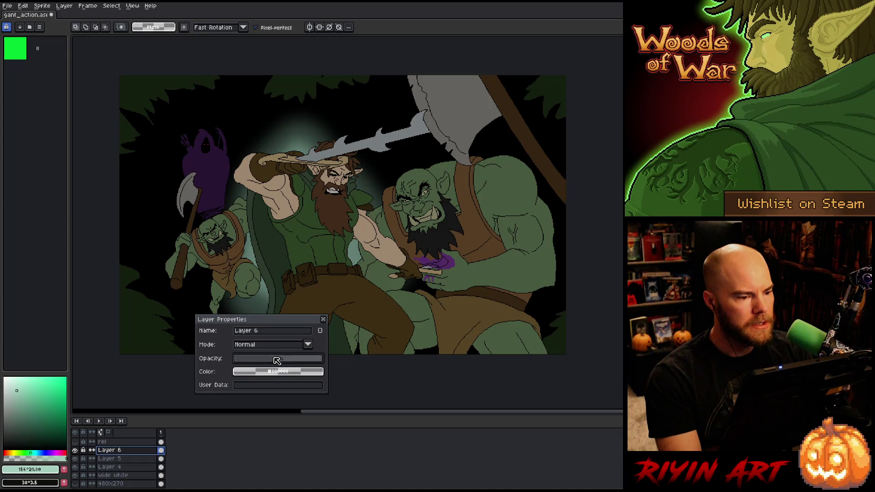
pyautogui.click(323, 319)
# Dim Layer 5 to about 25% opacity.
pyautogui.click(113, 458)
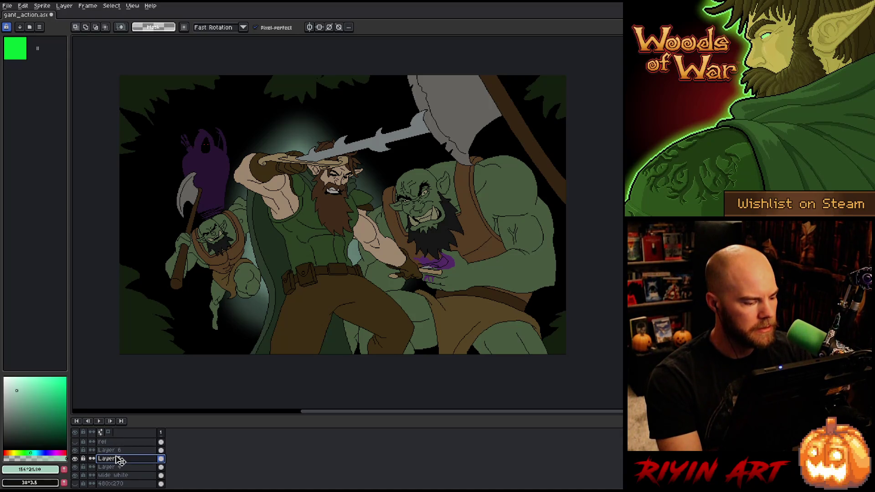
pyautogui.doubleClick(119, 461)
pyautogui.click(260, 360)
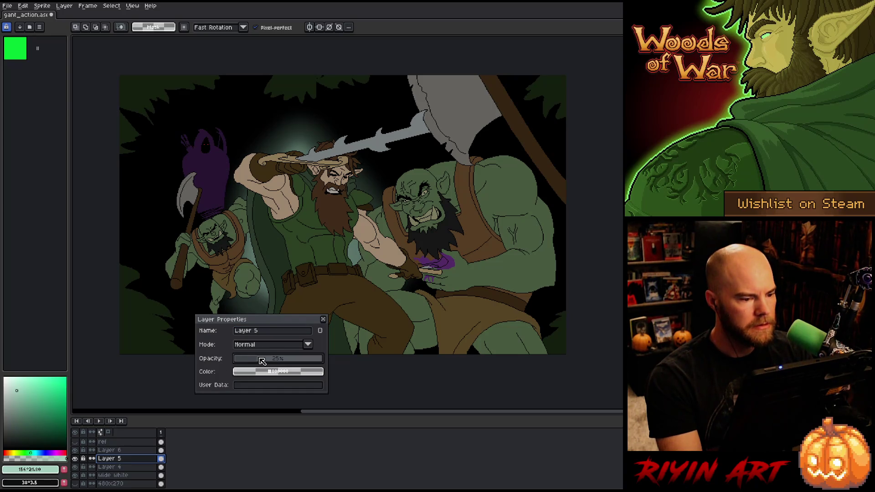
pyautogui.click(322, 319)
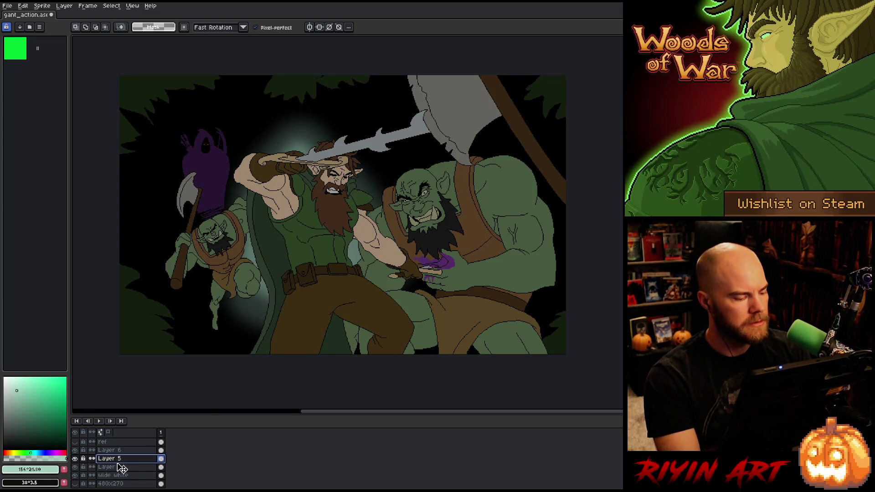
# Add Layer 7 above wide white and lasso the area around the hooded ghost.
pyautogui.click(129, 476)
pyautogui.hotkey('shift', 'n')
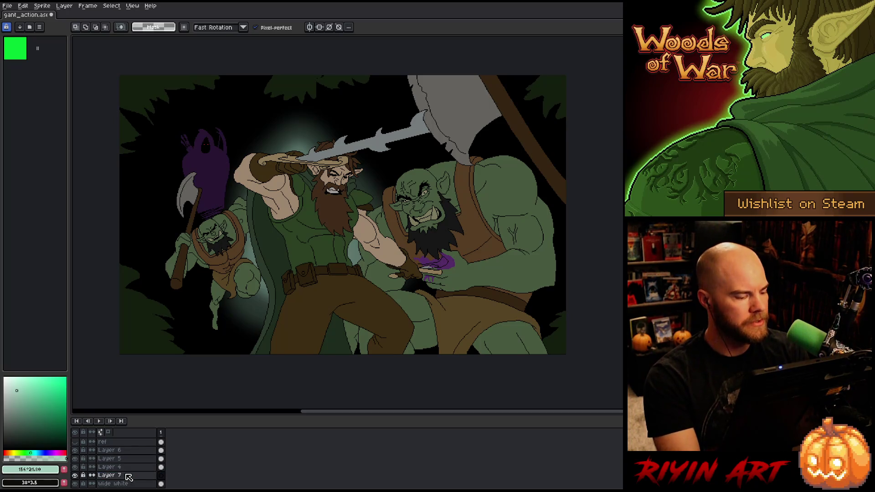
pyautogui.moveTo(257, 203)
pyautogui.mouseDown()
pyautogui.moveTo(245, 161)
pyautogui.moveTo(213, 109)
pyautogui.moveTo(182, 127)
pyautogui.moveTo(162, 192)
pyautogui.mouseUp()
pyautogui.hotkey('ctrl', 'z')
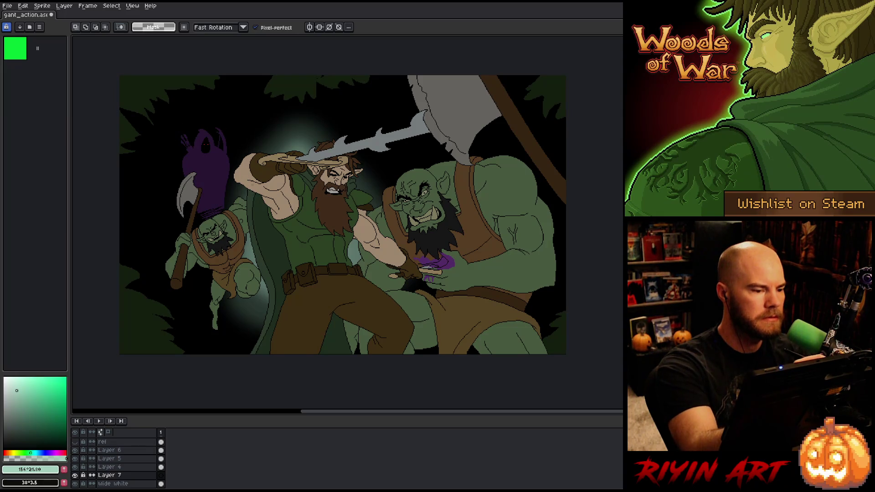
pyautogui.moveTo(249, 195)
pyautogui.mouseDown()
pyautogui.moveTo(226, 109)
pyautogui.moveTo(208, 130)
pyautogui.mouseUp()
pyautogui.hotkey('ctrl', 'z')
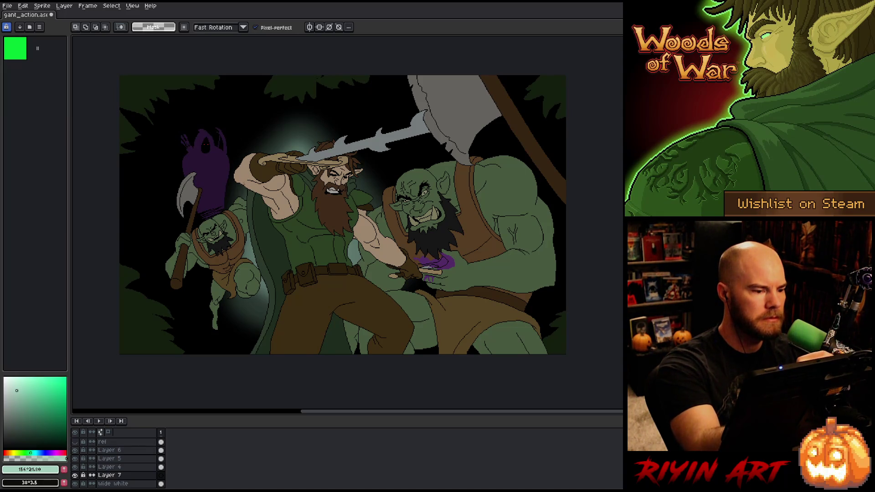
pyautogui.moveTo(240, 187)
pyautogui.mouseDown()
pyautogui.moveTo(240, 144)
pyautogui.moveTo(232, 146)
pyautogui.moveTo(227, 124)
pyautogui.moveTo(203, 112)
pyautogui.moveTo(173, 164)
pyautogui.moveTo(185, 238)
pyautogui.mouseUp()
pyautogui.moveTo(235, 219); pyautogui.dragTo(239, 188)
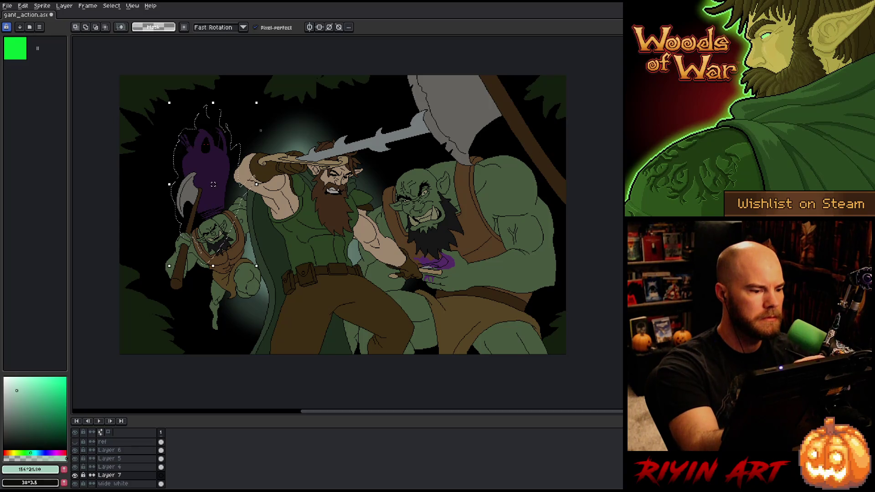
# Sample the ghost's purple, shift it toward blue-purple, and move Layer 7 down above Layer 4.
pyautogui.press('i')
pyautogui.click(213, 159)
pyautogui.press('b')
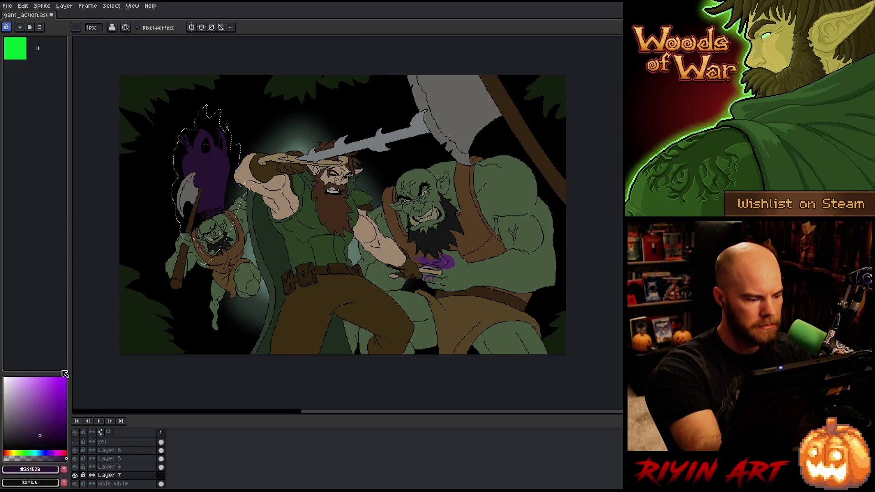
pyautogui.moveTo(26, 403); pyautogui.dragTo(22, 418)
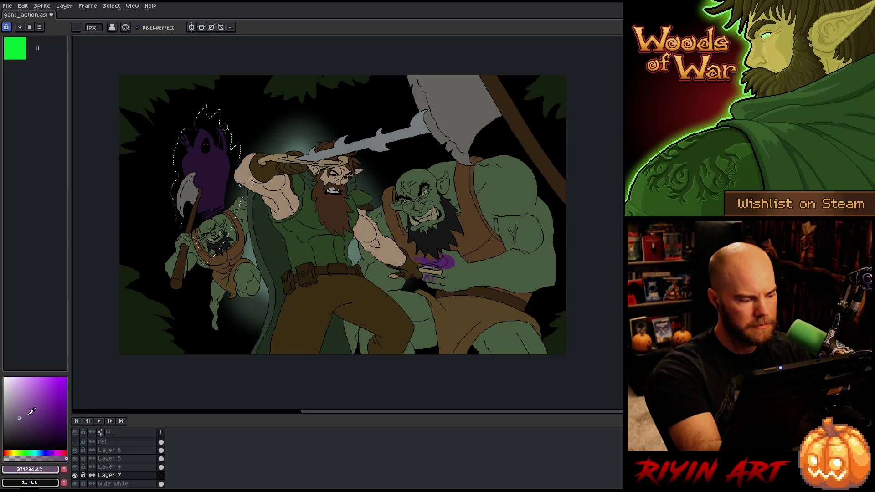
pyautogui.click(55, 451)
pyautogui.moveTo(58, 449); pyautogui.dragTo(54, 449)
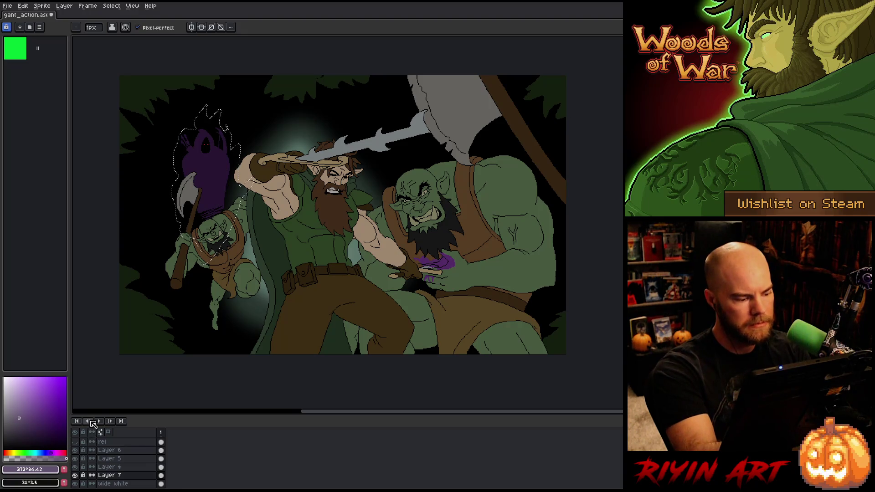
pyautogui.click(132, 477)
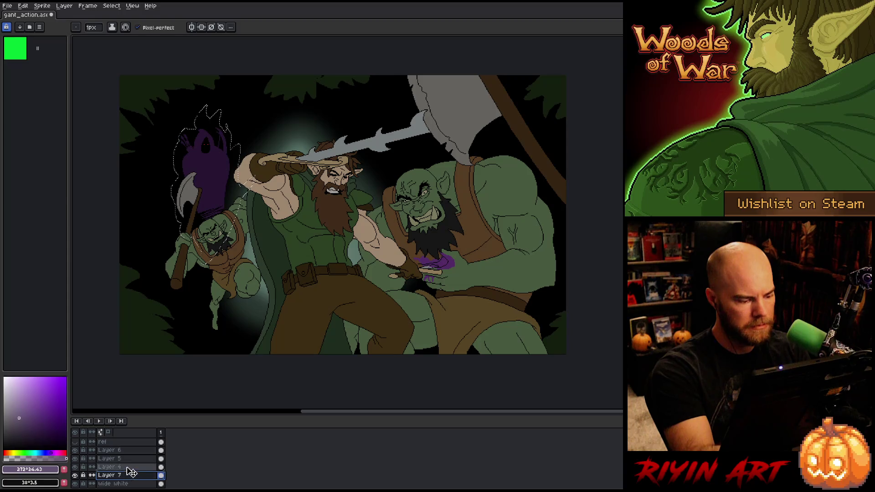
pyautogui.moveTo(131, 471); pyautogui.dragTo(131, 463)
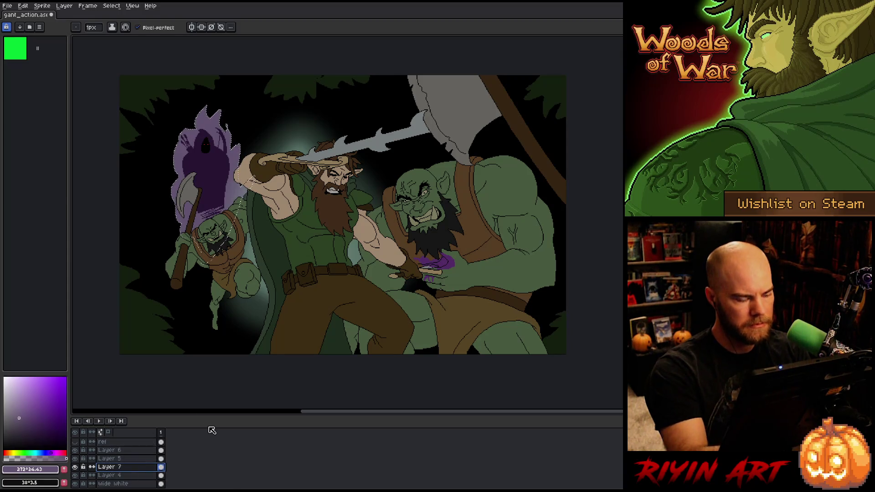
# Blur the purple patch with the blur-17x17 Convolution Matrix.
pyautogui.hotkey('ctrl', 'u')
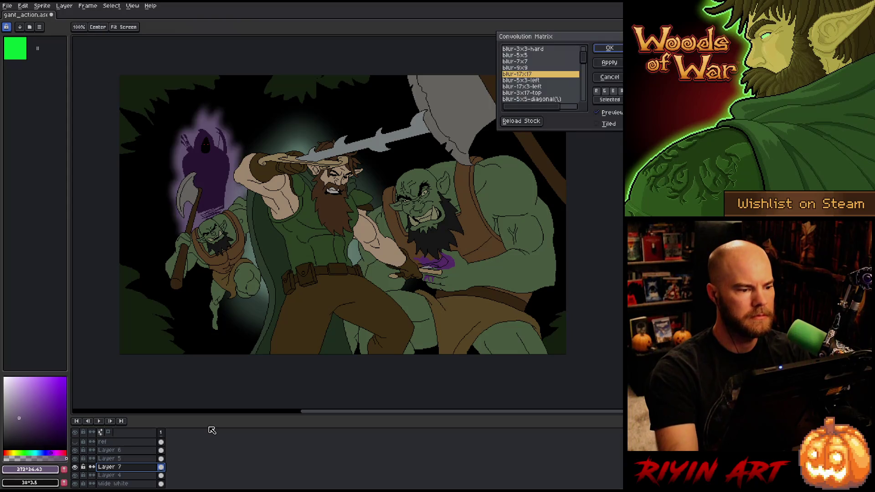
pyautogui.press('Return')
pyautogui.press('F9')
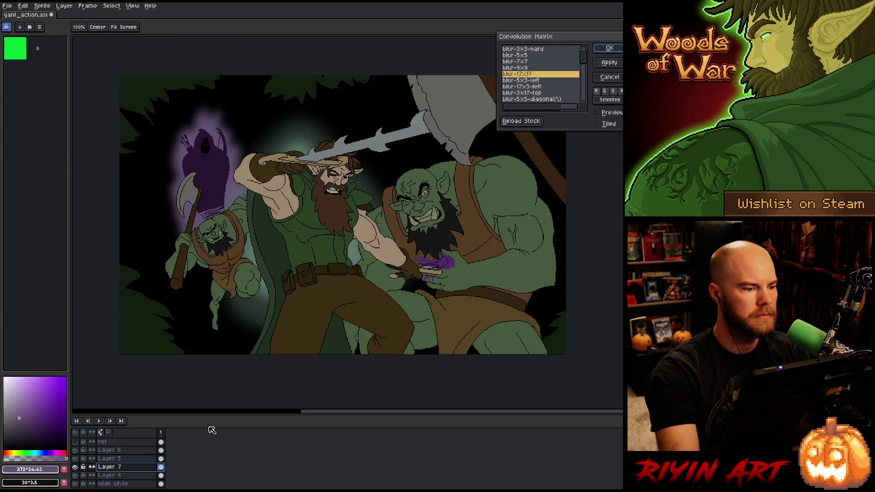
pyautogui.press('Return')
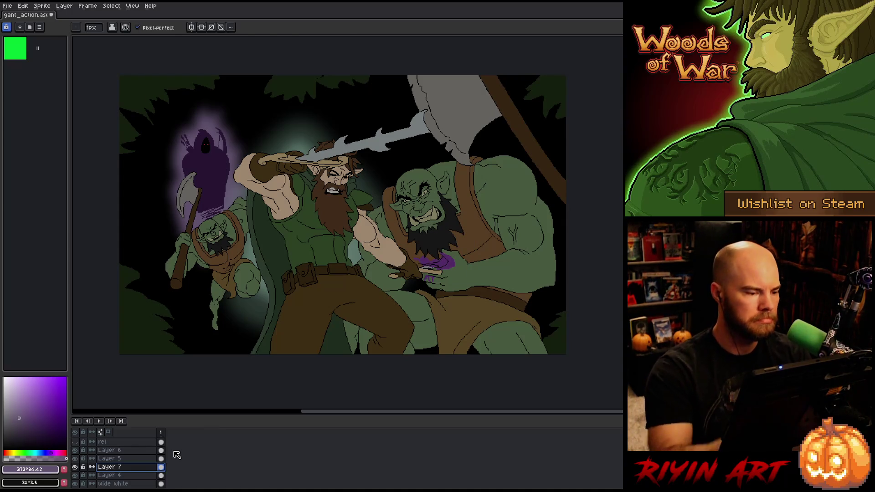
# Lasso the wraith, stretch it slightly downward, deselect, and reopen the 17x17 blur.
pyautogui.press('m')
pyautogui.moveTo(228, 212)
pyautogui.mouseDown()
pyautogui.moveTo(223, 145)
pyautogui.moveTo(212, 129)
pyautogui.mouseUp()
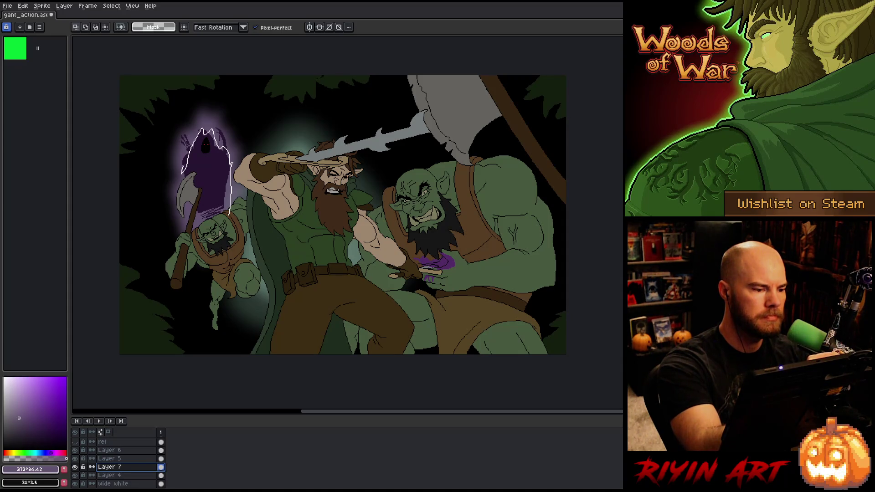
pyautogui.moveTo(180, 173)
pyautogui.mouseDown()
pyautogui.moveTo(189, 214)
pyautogui.moveTo(224, 227)
pyautogui.mouseUp()
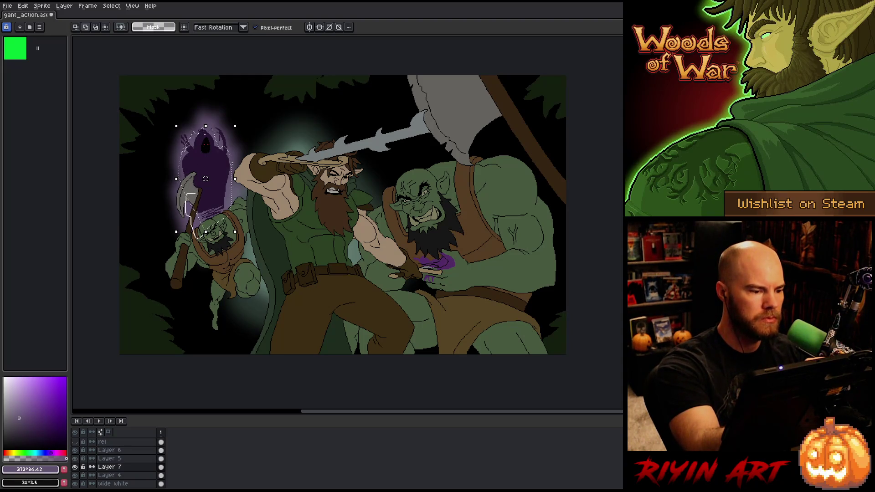
pyautogui.moveTo(205, 232); pyautogui.dragTo(205, 240)
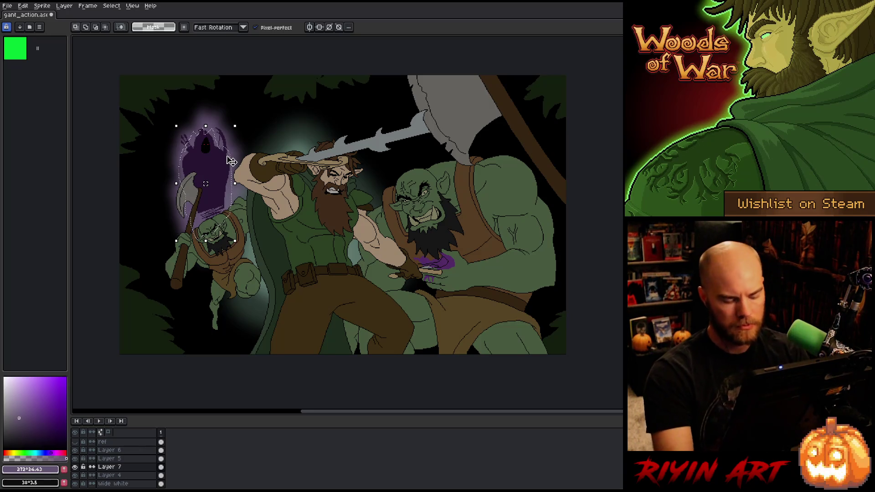
pyautogui.moveTo(24, 406); pyautogui.dragTo(19, 393)
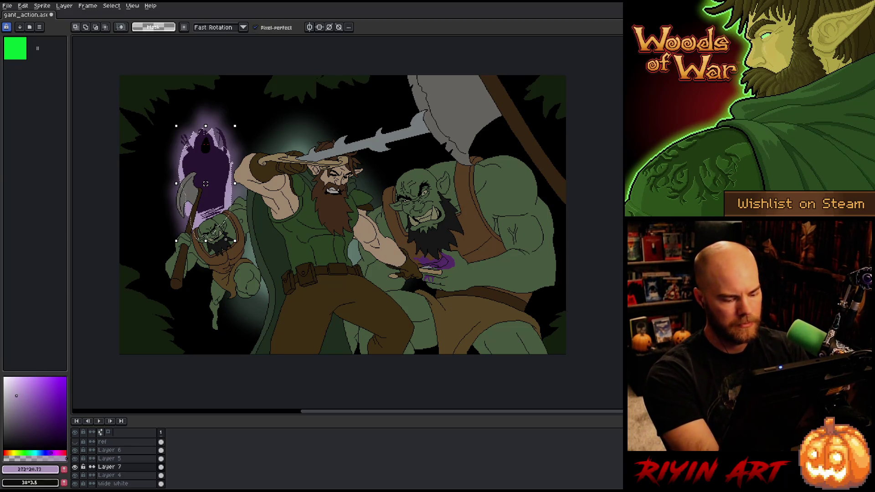
pyautogui.hotkey('ctrl', 'd')
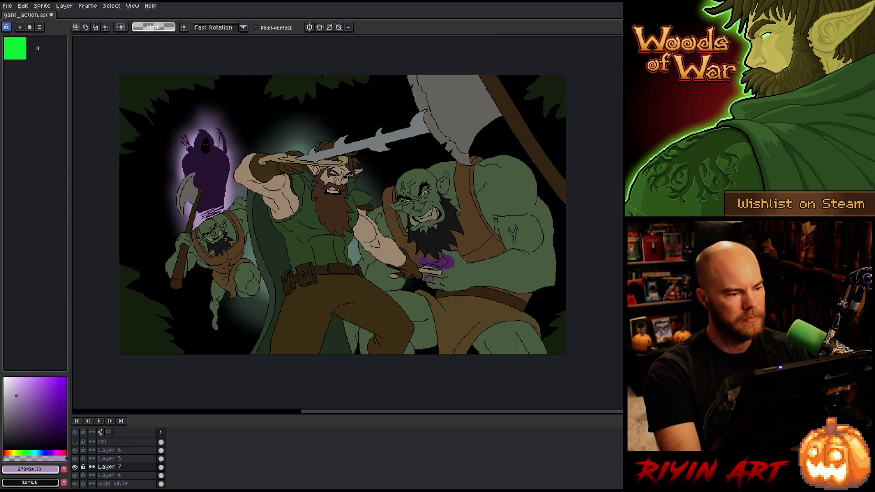
pyautogui.press('F9')
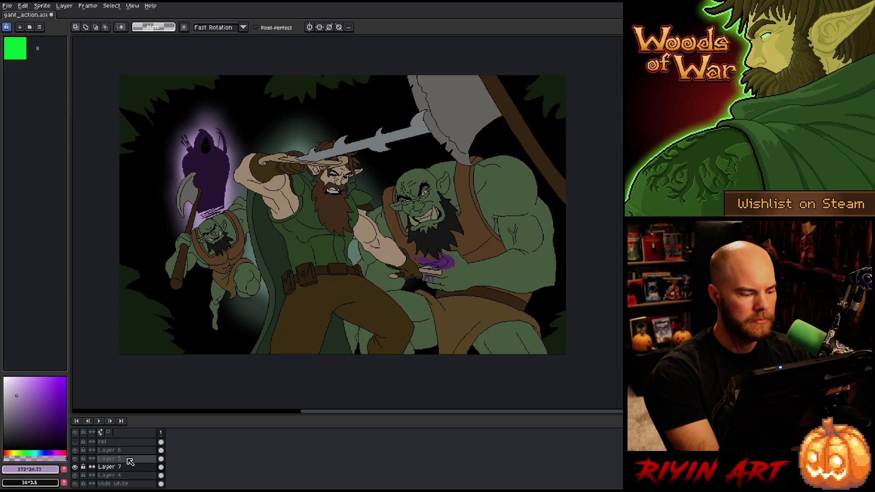
# Fade Layer 7's purple ghost halo to about 42% opacity.
pyautogui.doubleClick(112, 466)
pyautogui.moveTo(271, 360); pyautogui.dragTo(275, 360)
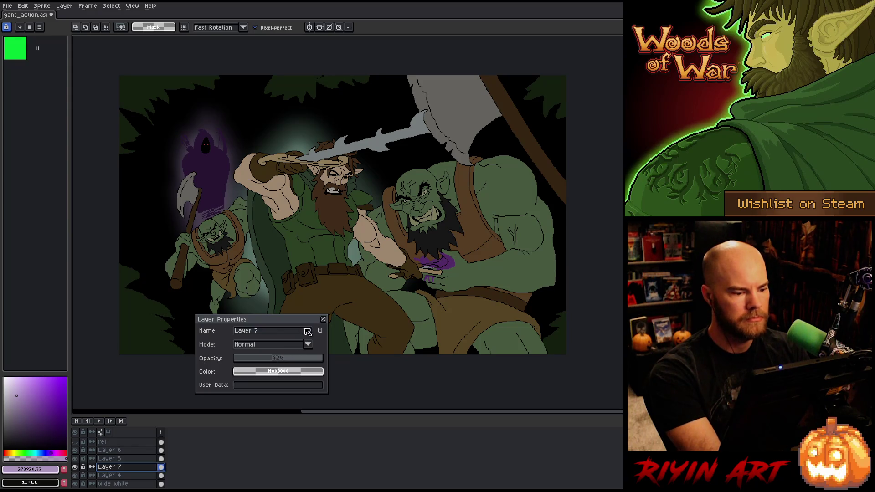
pyautogui.click(324, 319)
# Toggle Layer 5's visibility to compare, then merge Layer 6 down into Layer 5.
pyautogui.moveTo(237, 255); pyautogui.dragTo(297, 233)
pyautogui.click(109, 459)
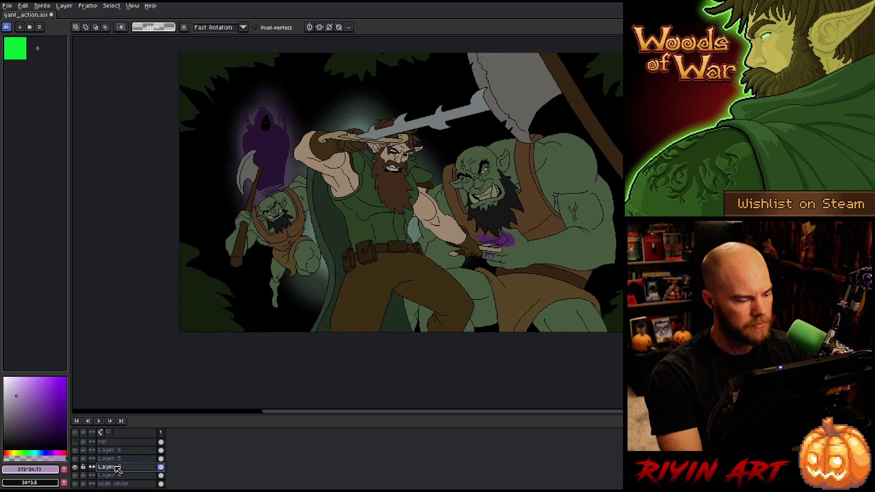
pyautogui.click(75, 458)
pyautogui.click(76, 459)
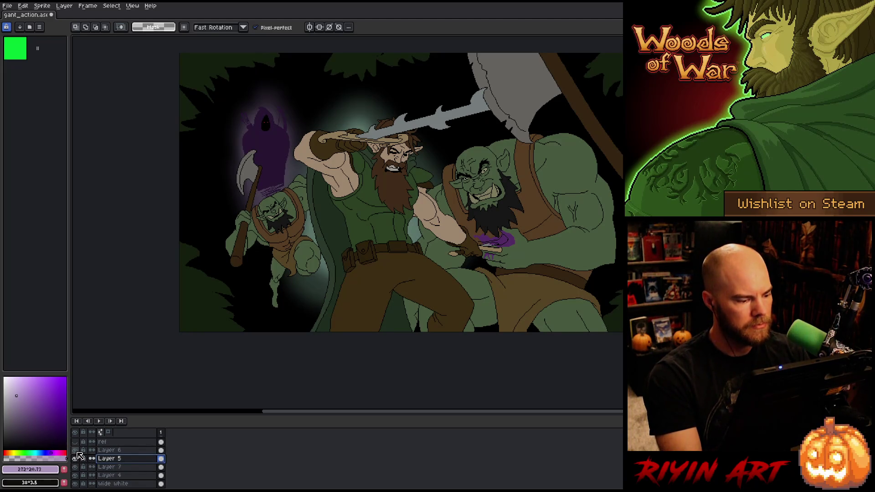
pyautogui.click(107, 450)
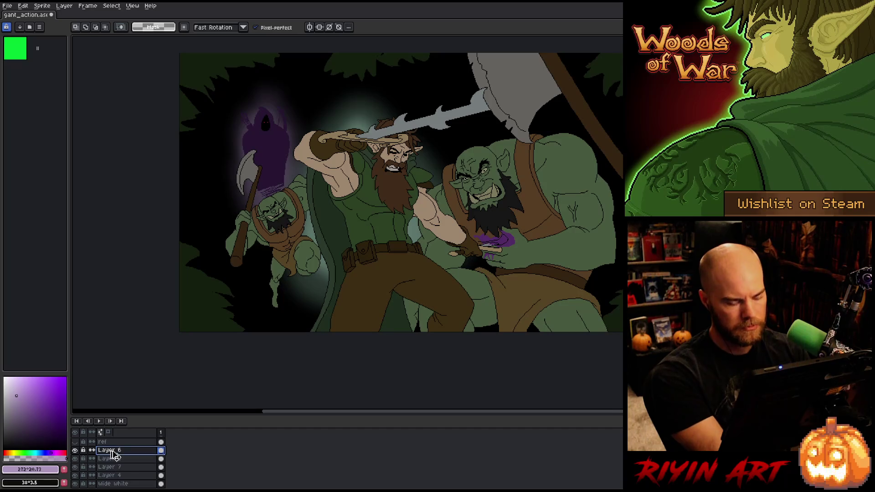
pyautogui.hotkey('ctrl', 'e')
# Recolour the glow behind the elf warrior to lavender purple with Hue/Saturation, hue 89.
pyautogui.hotkey('ctrl', 'u')
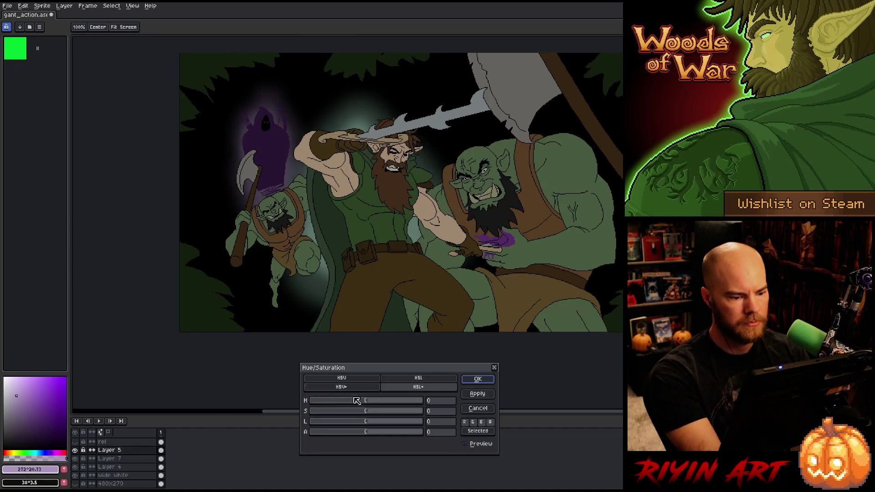
pyautogui.moveTo(372, 411)
pyautogui.mouseDown()
pyautogui.moveTo(380, 413)
pyautogui.moveTo(334, 413)
pyautogui.moveTo(359, 403)
pyautogui.moveTo(347, 404)
pyautogui.moveTo(369, 415)
pyautogui.moveTo(334, 402)
pyautogui.moveTo(342, 402)
pyautogui.moveTo(301, 403)
pyautogui.moveTo(398, 405)
pyautogui.mouseUp()
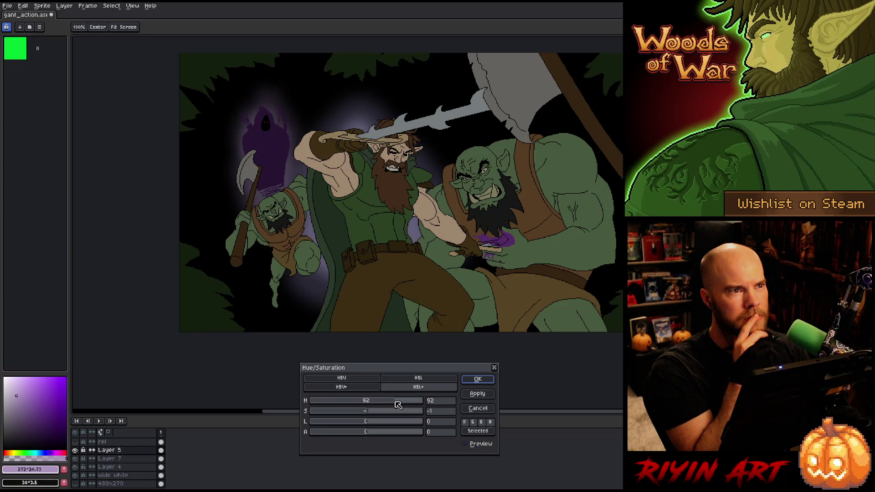
pyautogui.moveTo(398, 405); pyautogui.dragTo(397, 404)
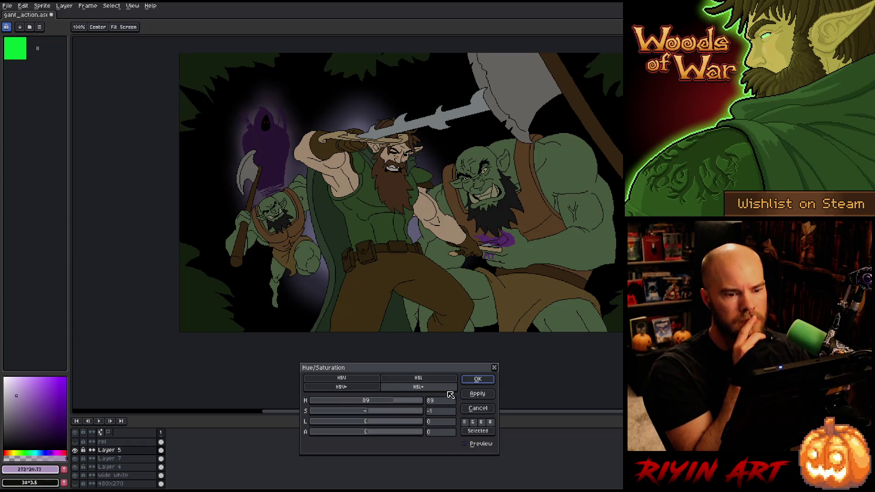
pyautogui.click(469, 378)
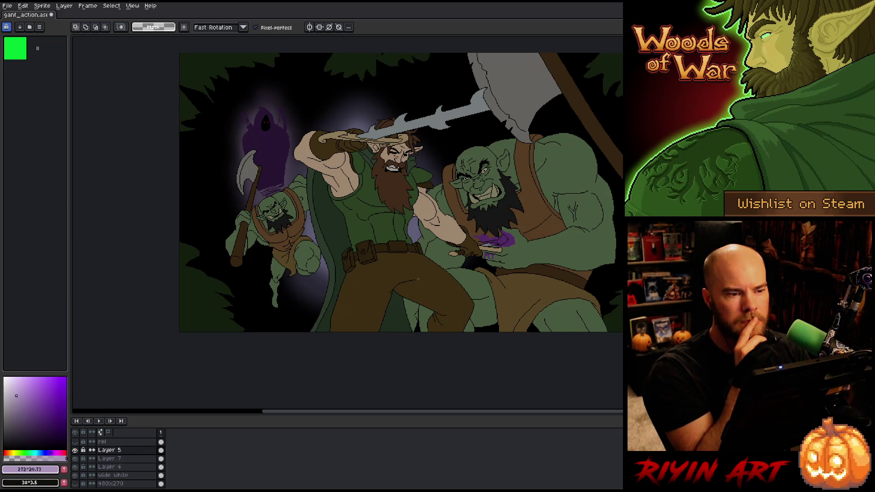
# Zoom in and out and pan to look over the new purple glows.
pyautogui.scroll(-3, 418, 279)
pyautogui.scroll(4, 433, 292)
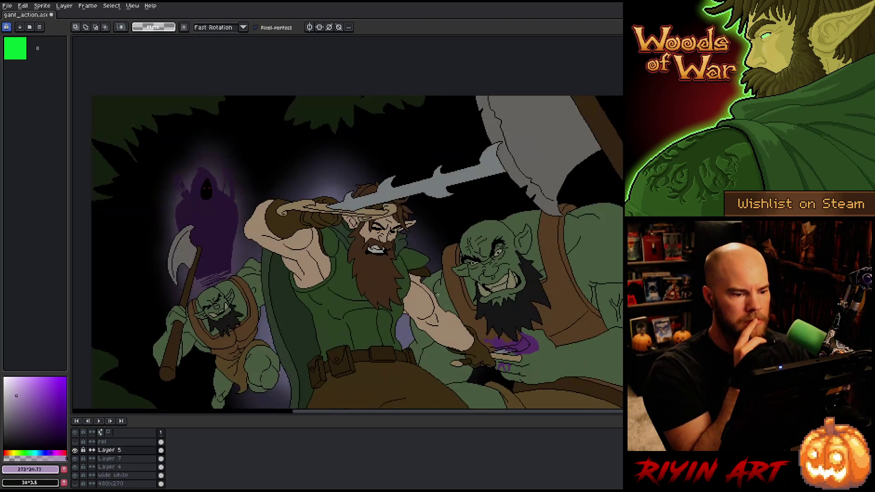
pyautogui.scroll(-1, 435, 296)
pyautogui.scroll(-3, 428, 301)
pyautogui.scroll(4, 418, 307)
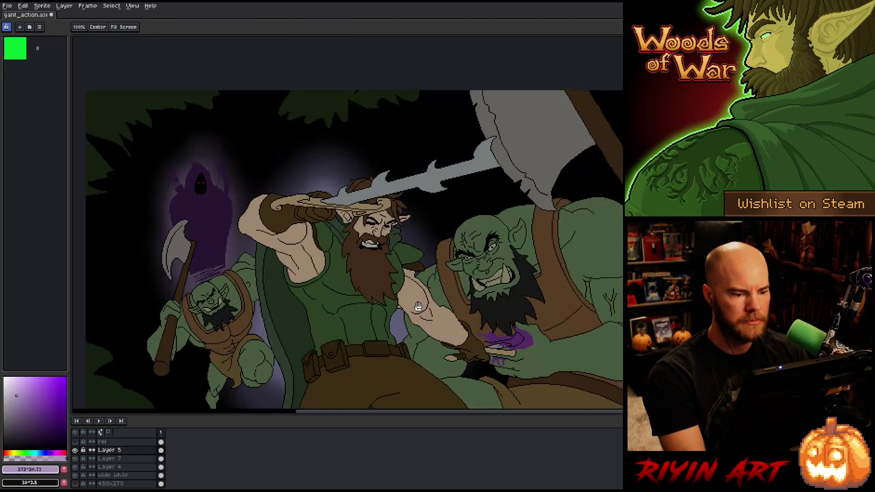
pyautogui.scroll(-1, 397, 273)
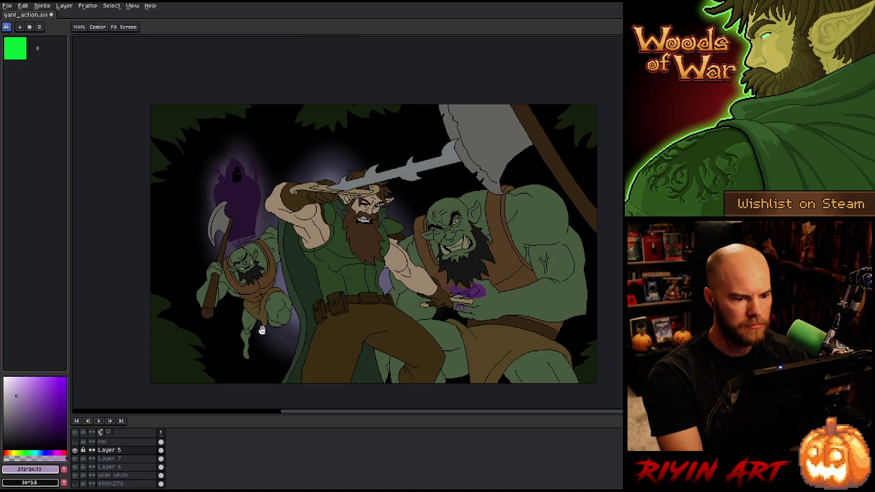
pyautogui.moveTo(269, 328); pyautogui.dragTo(250, 317)
# Save the battle scene file and pan around the artwork once more.
pyautogui.rightClick(422, 224)
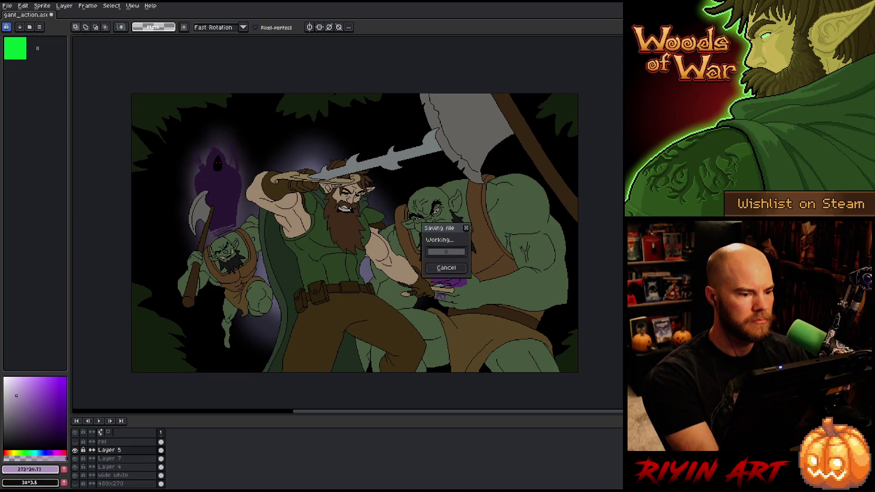
pyautogui.press('Escape')
pyautogui.scroll(1, 273, 314)
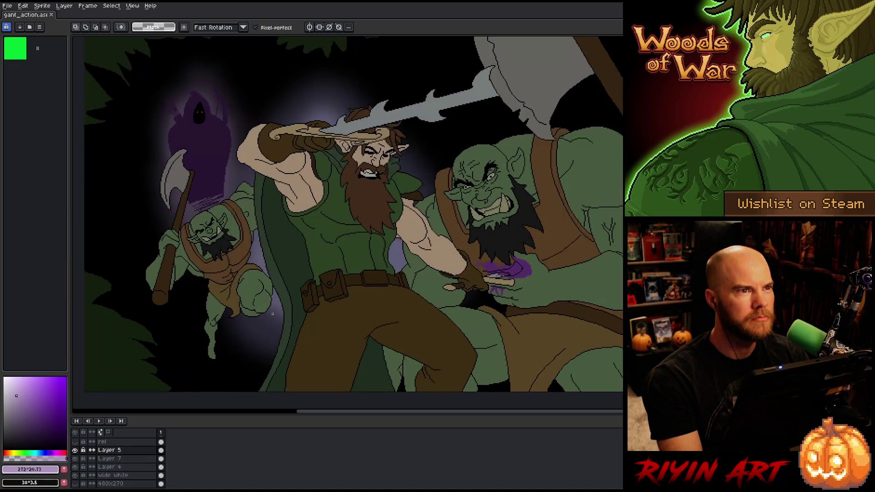
pyautogui.moveTo(296, 311)
pyautogui.mouseDown()
pyautogui.moveTo(215, 313)
pyautogui.moveTo(266, 327)
pyautogui.moveTo(268, 315)
pyautogui.mouseUp()
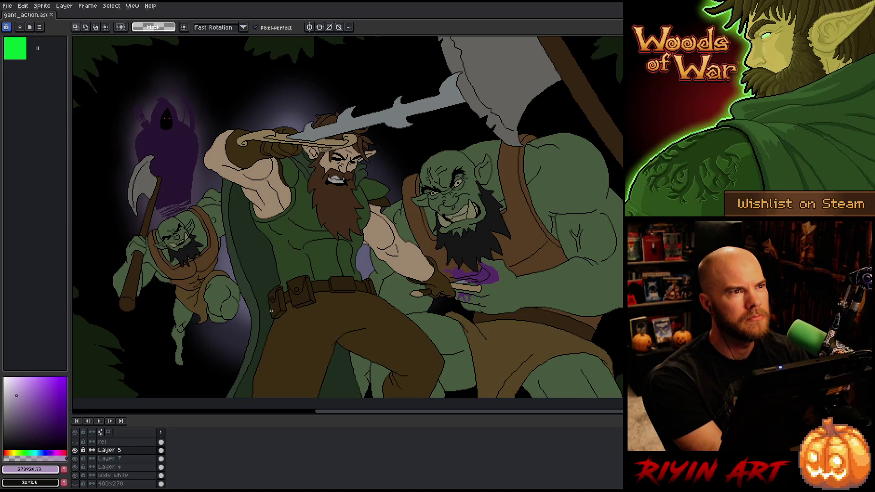
# Hide the timeline, recentre the enlarged canvas, and play the scene animation.
pyautogui.press('Tab')
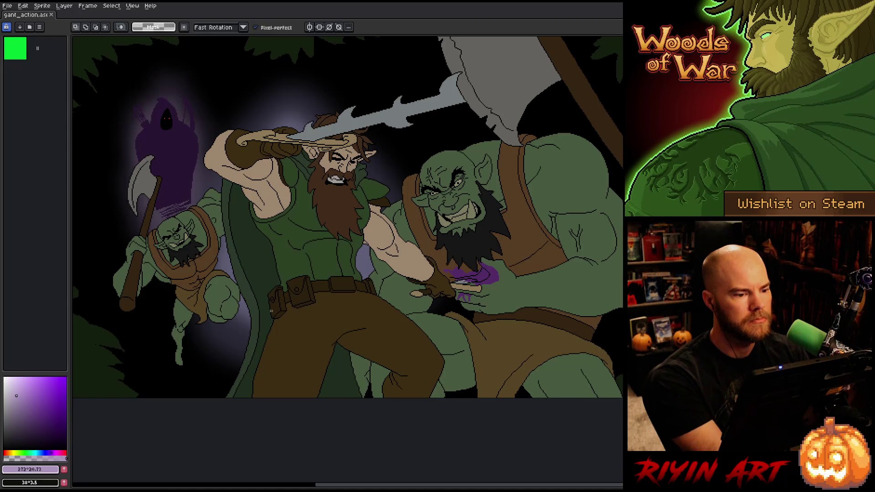
pyautogui.moveTo(267, 275)
pyautogui.mouseDown()
pyautogui.moveTo(288, 296)
pyautogui.moveTo(289, 308)
pyautogui.moveTo(274, 308)
pyautogui.mouseUp()
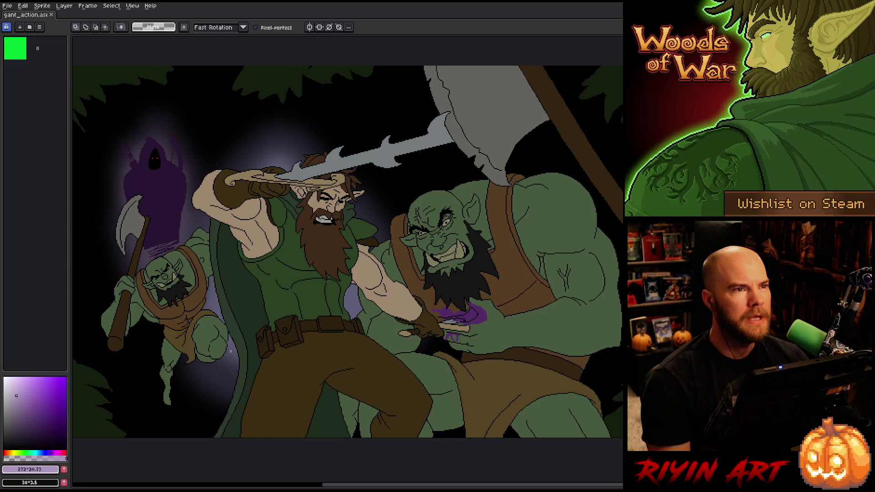
pyautogui.press('Return')
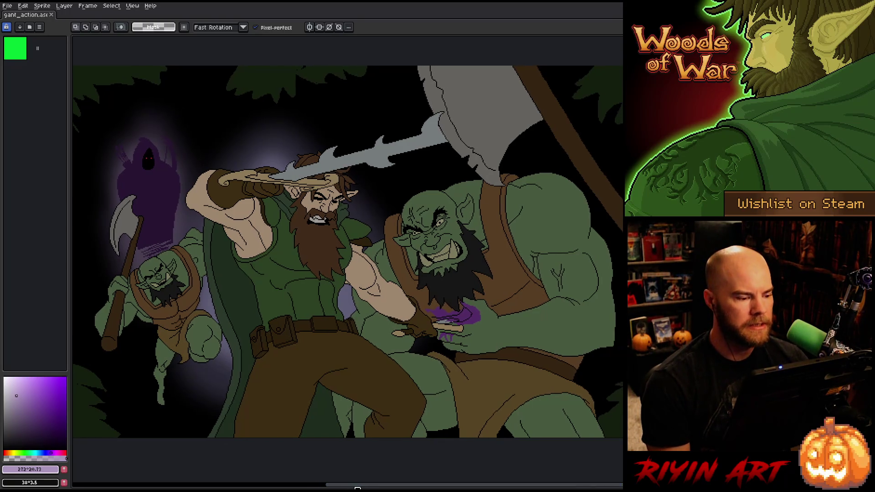
pyautogui.scroll(-1, 359, 387)
pyautogui.scroll(1, 396, 393)
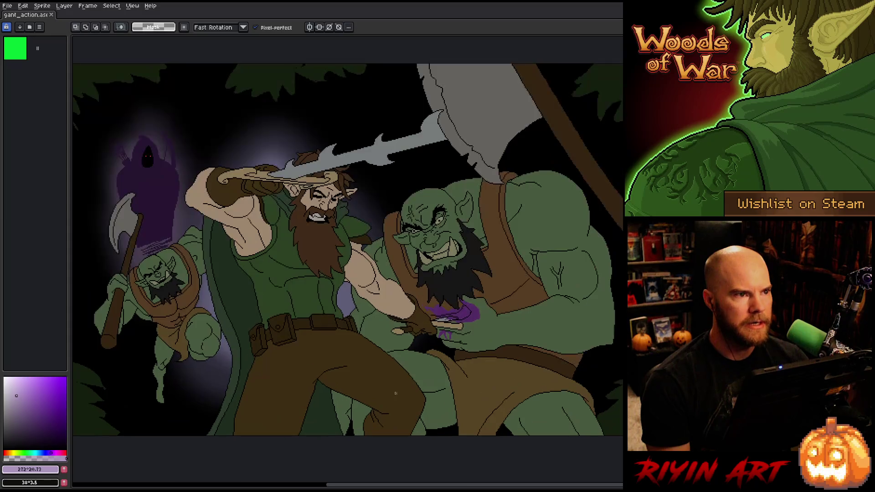
# Hide the menus and palette for a full-canvas view, then return to the selection tool.
pyautogui.hotkey('ctrl', 'f')
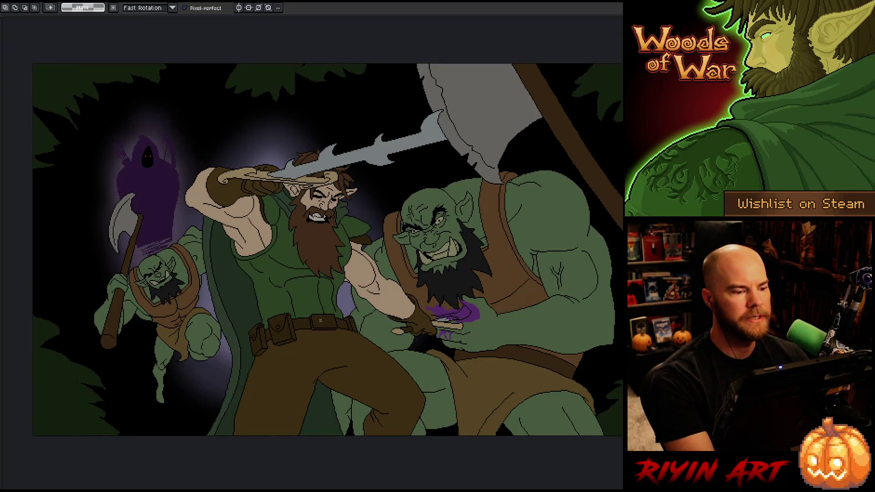
pyautogui.scroll(1, 329, 337)
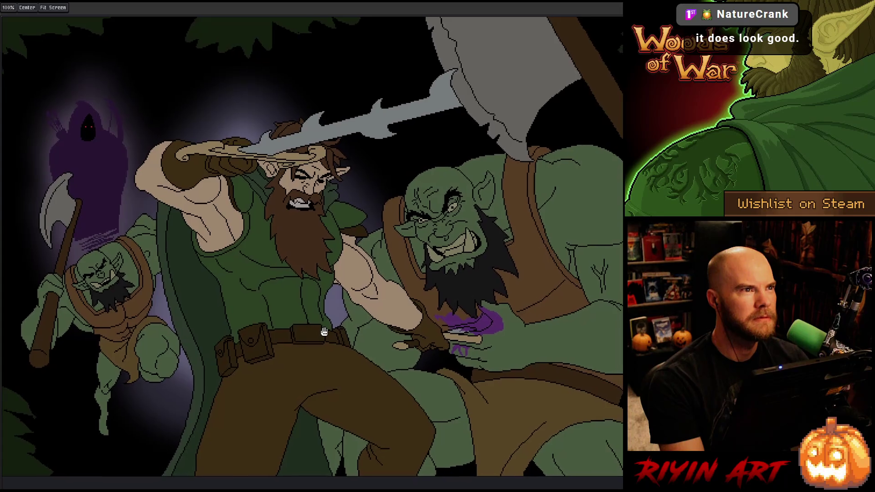
pyautogui.press('m')
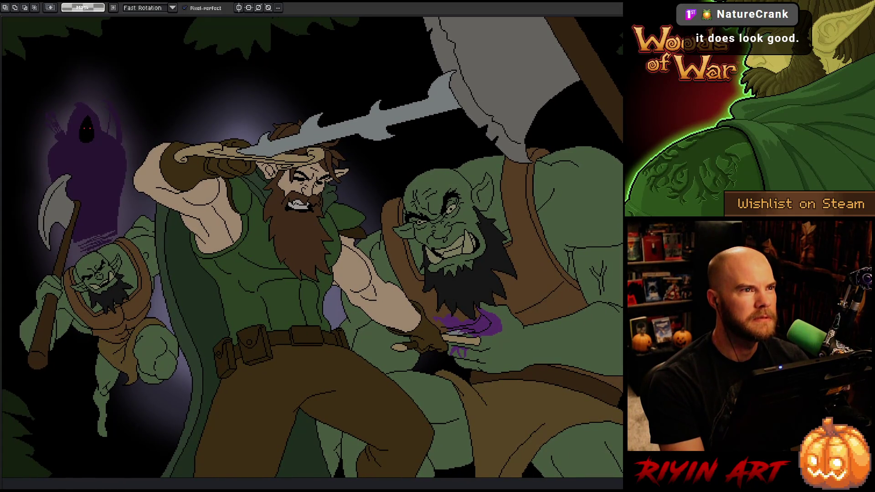